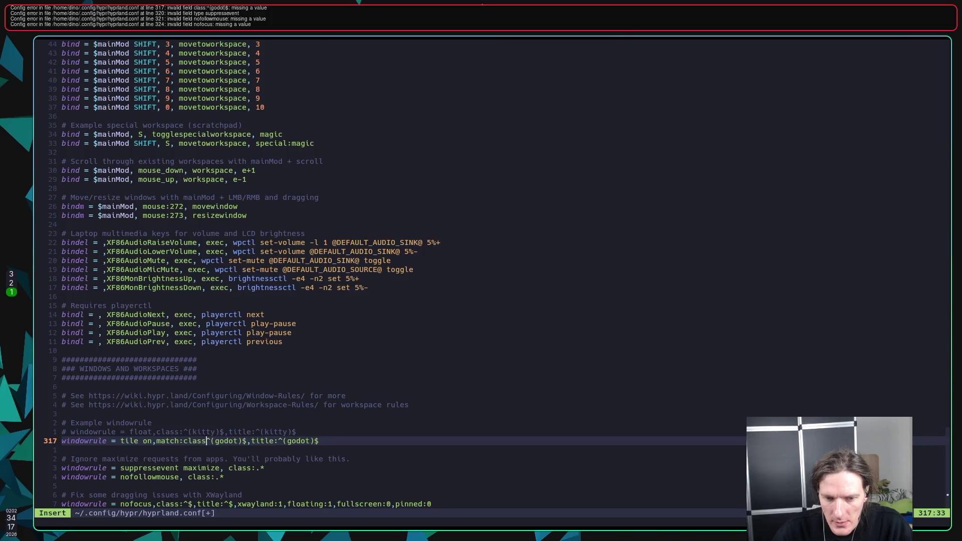
Rewrite line 317's godot rule as 'tile on,match:class ^(godot)$,match:title ^(godot)$' and save hyprland.conf
{"action": "key", "text": "Escape"}
{"action": "type", "text": ":w"}
{"action": "key", "text": "Return"}
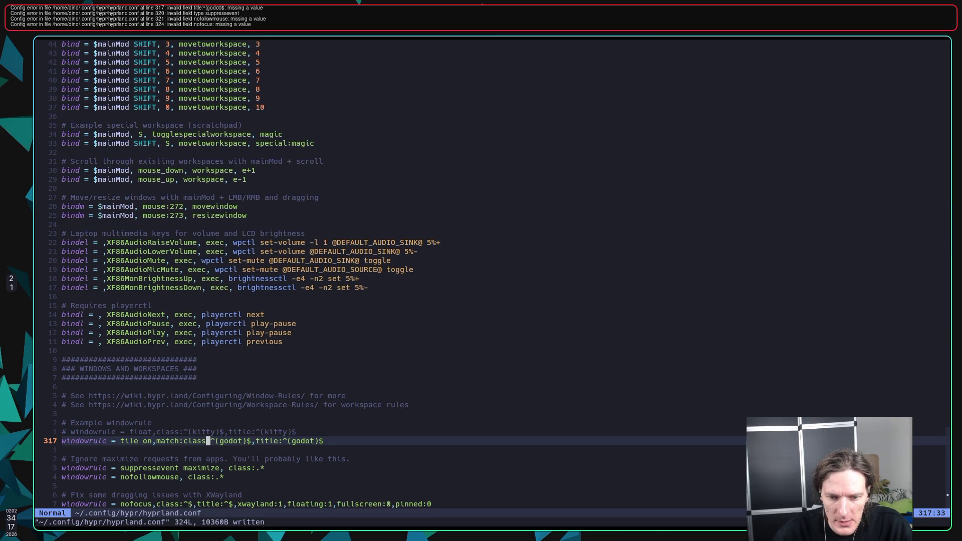
{"action": "key", "text": "l"}
{"action": "key", "text": "l"}
{"action": "key", "text": "l"}
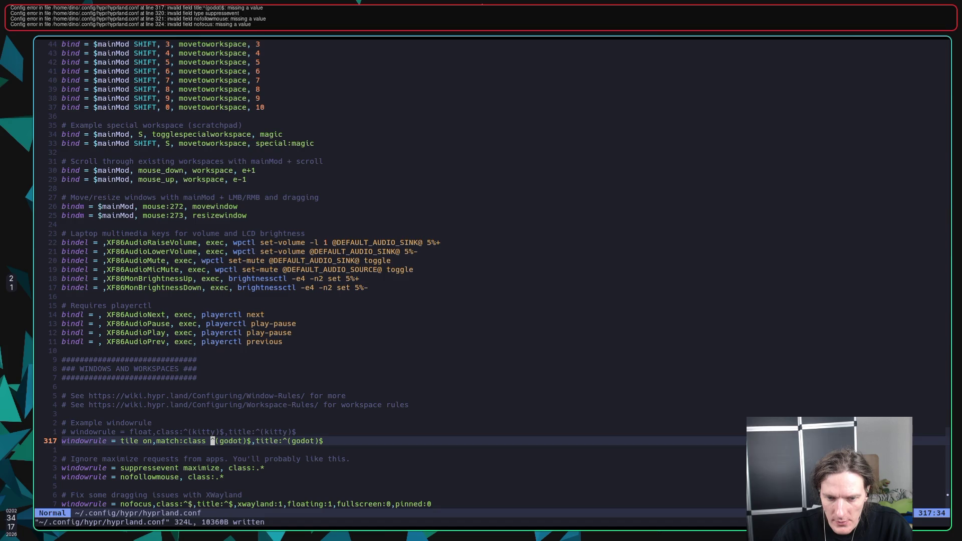
{"action": "type", "text": "ile on,match:"}
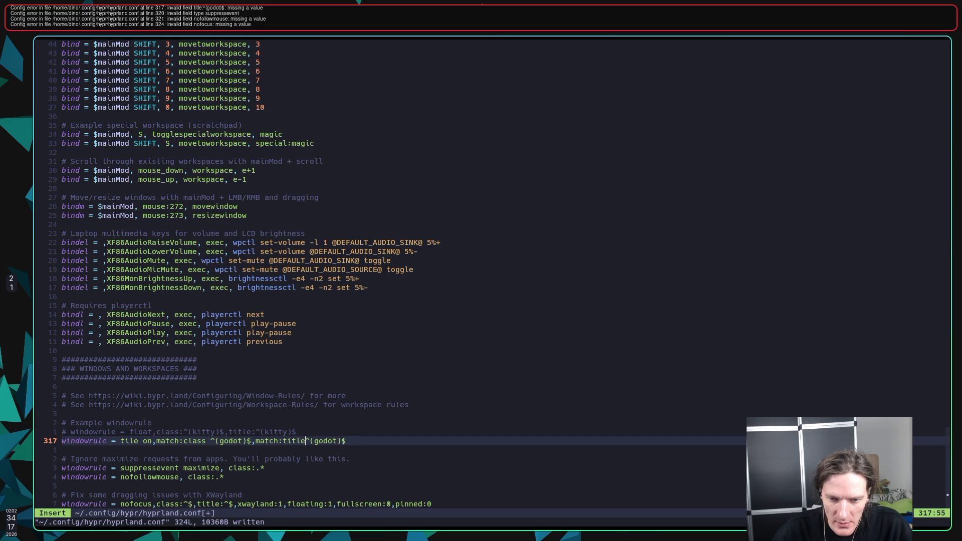
{"action": "key", "text": "Escape"}
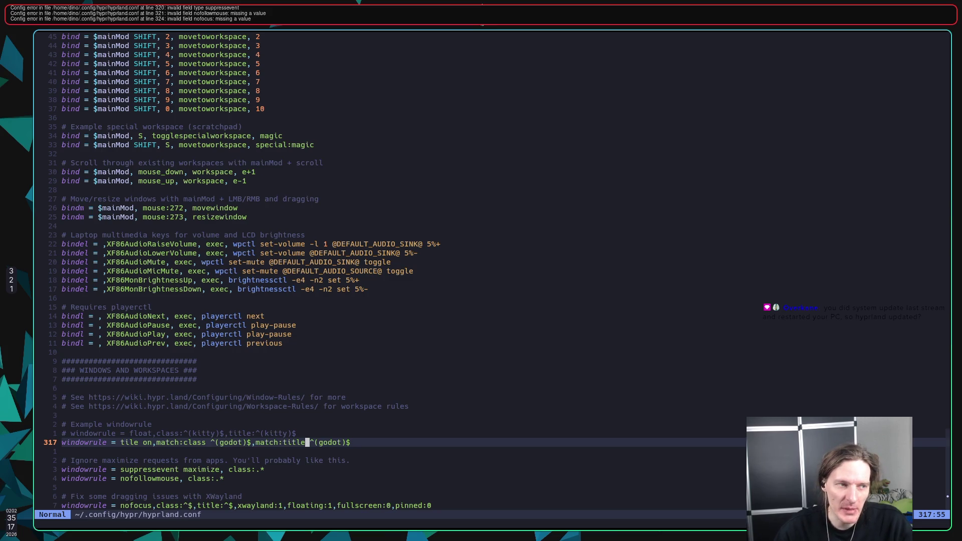
{"action": "key", "text": "j"}
{"action": "key", "text": "j"}
{"action": "key", "text": "j"}
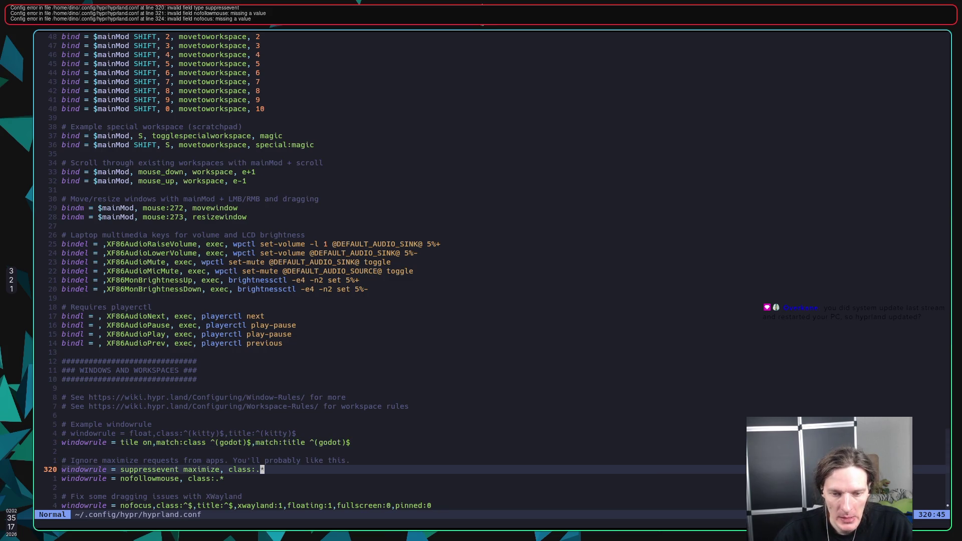
{"action": "scroll", "coordinate": [428, 271], "scroll_direction": "down", "scroll_amount": 3}
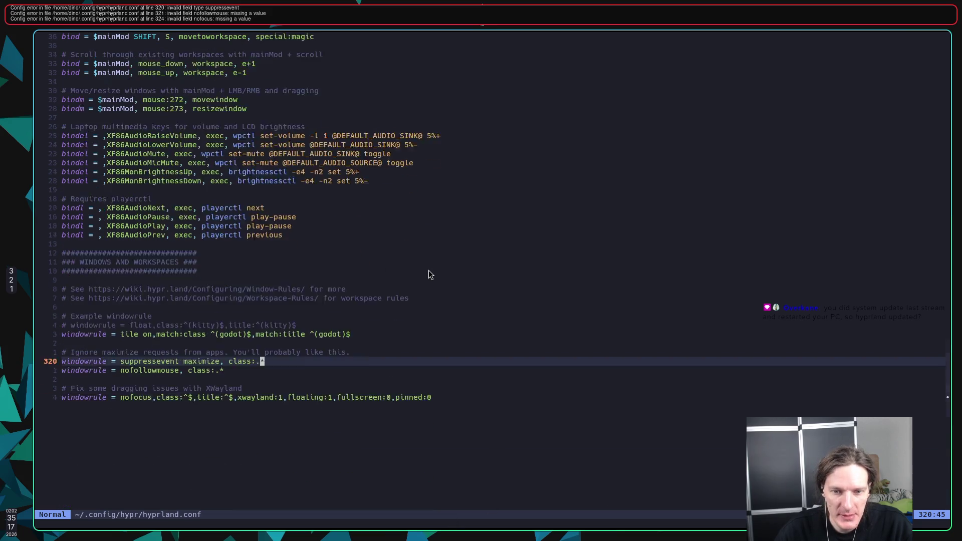
{"action": "scroll", "coordinate": [429, 271], "scroll_direction": "up", "scroll_amount": 2}
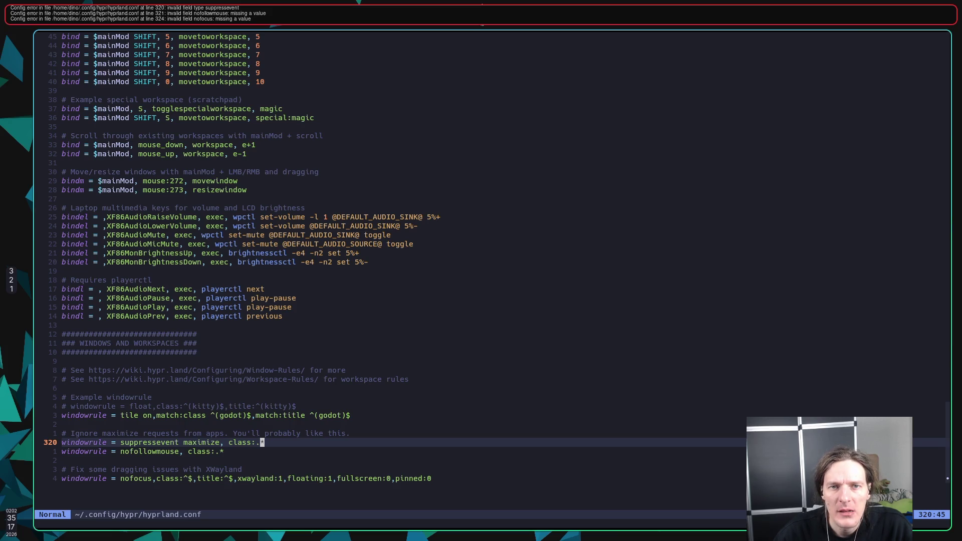
{"action": "key", "text": "h"}
{"action": "key", "text": "b"}
{"action": "key", "text": "b"}
{"action": "key", "text": "b"}
{"action": "key", "text": "h"}
{"action": "key", "text": "h"}
{"action": "key", "text": "h"}
{"action": "key", "text": "h"}
{"action": "key", "text": "h"}
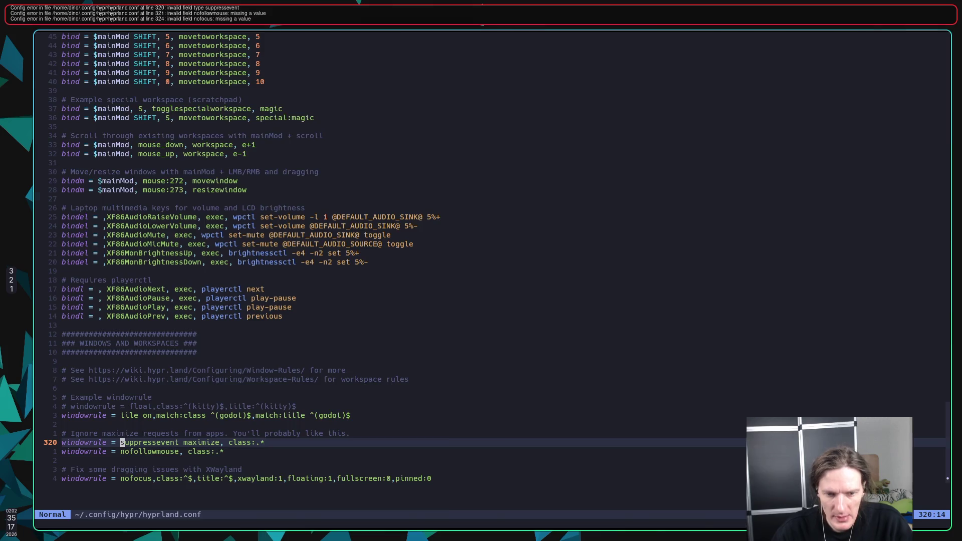
{"action": "key", "text": "super+2"}
{"action": "scroll", "coordinate": [430, 274], "scroll_direction": "down", "scroll_amount": 5}
{"action": "scroll", "coordinate": [429, 272], "scroll_direction": "down", "scroll_amount": 10}
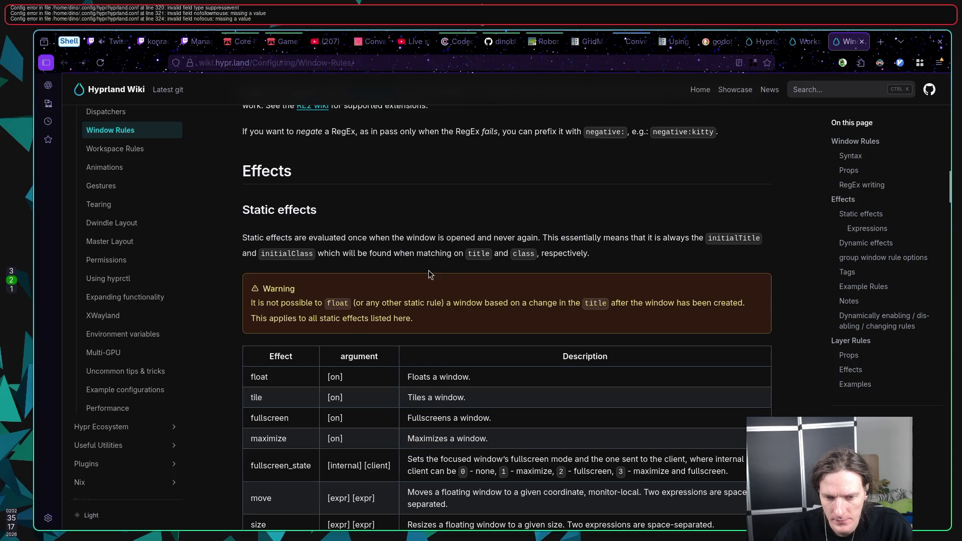
{"action": "scroll", "coordinate": [429, 269], "scroll_direction": "down", "scroll_amount": 8}
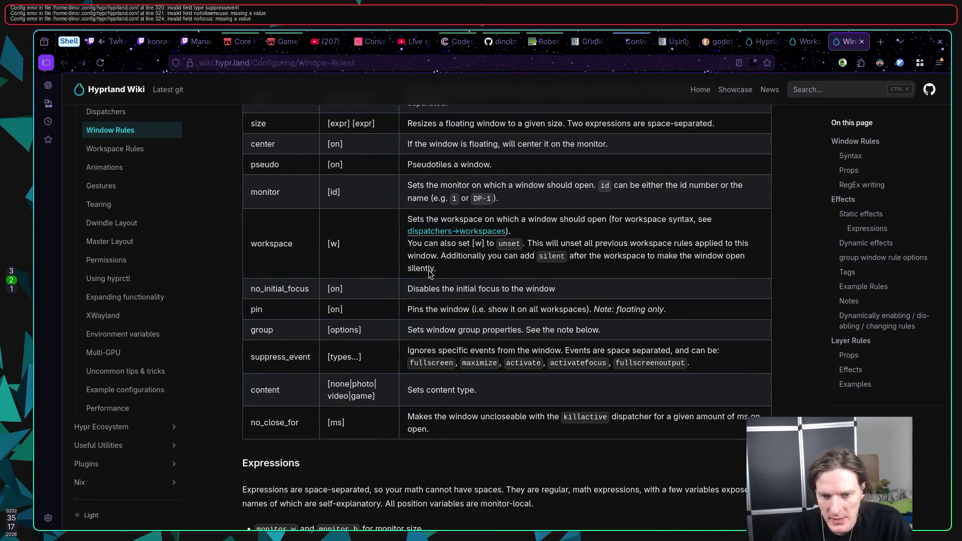
{"action": "key", "text": "super+1"}
{"action": "key", "text": "l"}
{"action": "key", "text": "l"}
{"action": "key", "text": "l"}
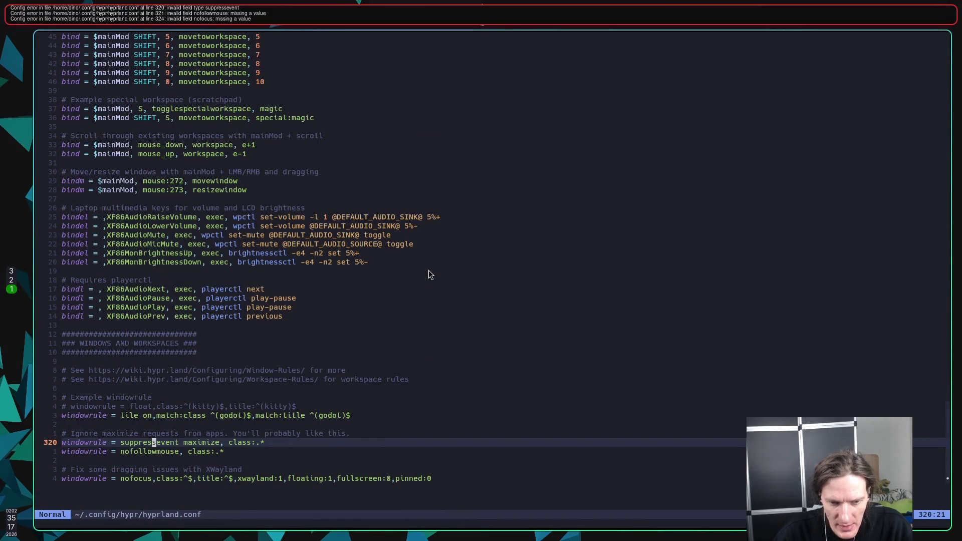
Change suppressevent to suppress_event on line 320 and save
{"action": "type", "text": "i_"}
{"action": "key", "text": "Escape"}
{"action": "type", "text": ":w"}
{"action": "key", "text": "Return"}
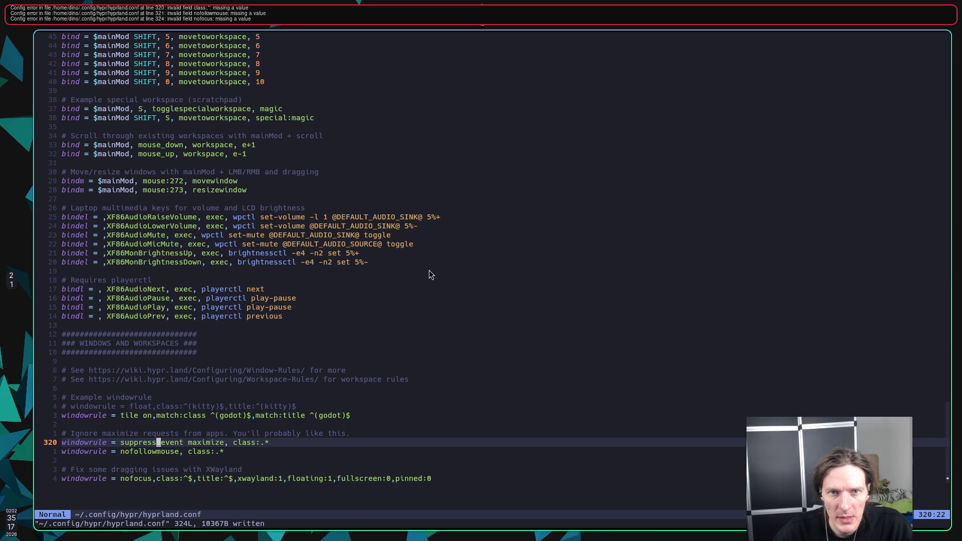
Prefix line 320's class field with match: and save
{"action": "key", "text": "l"}
{"action": "key", "text": "w"}
{"action": "key", "text": "w"}
{"action": "key", "text": "w"}
{"action": "type", "text": "ize, match:"}
{"action": "key", "text": "Escape"}
{"action": "type", "text": ":w"}
{"action": "key", "text": "Return"}
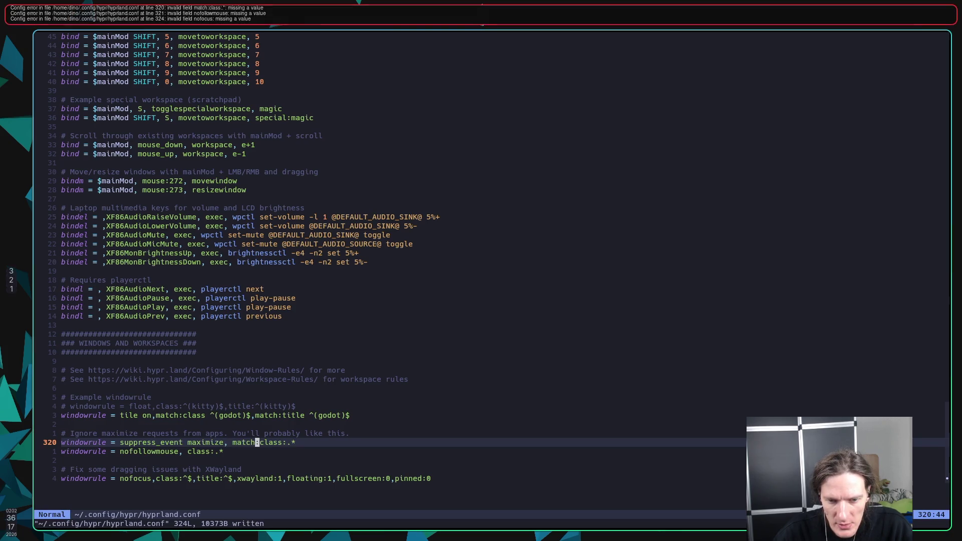
Replace the colon after match:class with a space so it reads 'match:class .*', and save
{"action": "key", "text": "l"}
{"action": "key", "text": "l"}
{"action": "key", "text": "l"}
{"action": "key", "text": "x"}
{"action": "key", "text": "space"}
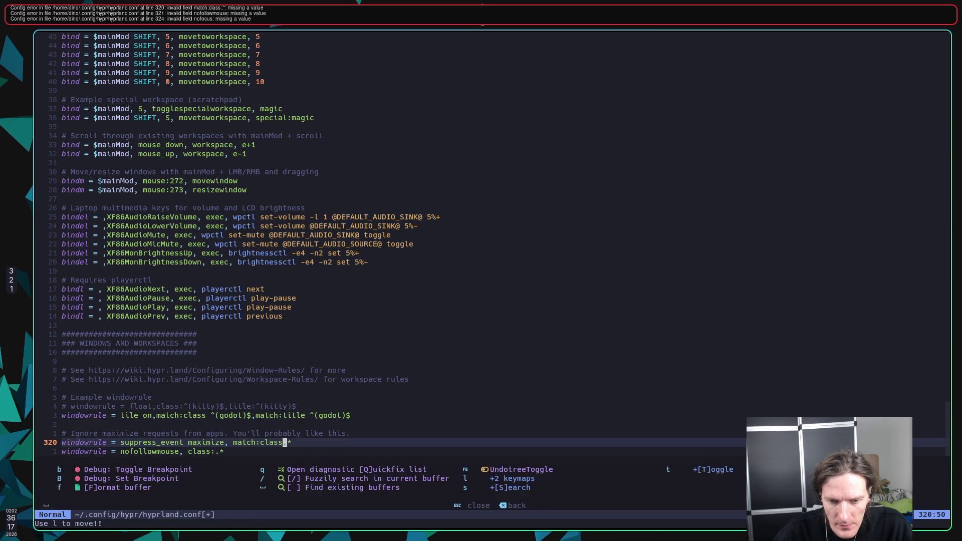
{"action": "key", "text": "Escape"}
{"action": "key", "text": "a"}
{"action": "key", "text": "Escape"}
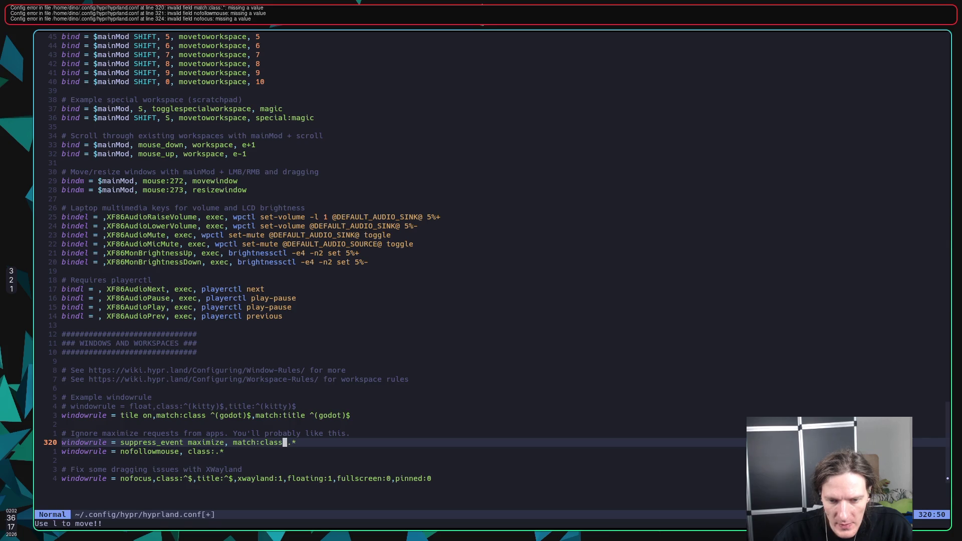
{"action": "key", "text": "ctrl+s"}
Move to the nofollowmouse rule on line 321 and bring up the Hyprland wiki
{"action": "key", "text": "j"}
{"action": "key", "text": "b"}
{"action": "key", "text": "b"}
{"action": "key", "text": "b"}
{"action": "key", "text": "w"}
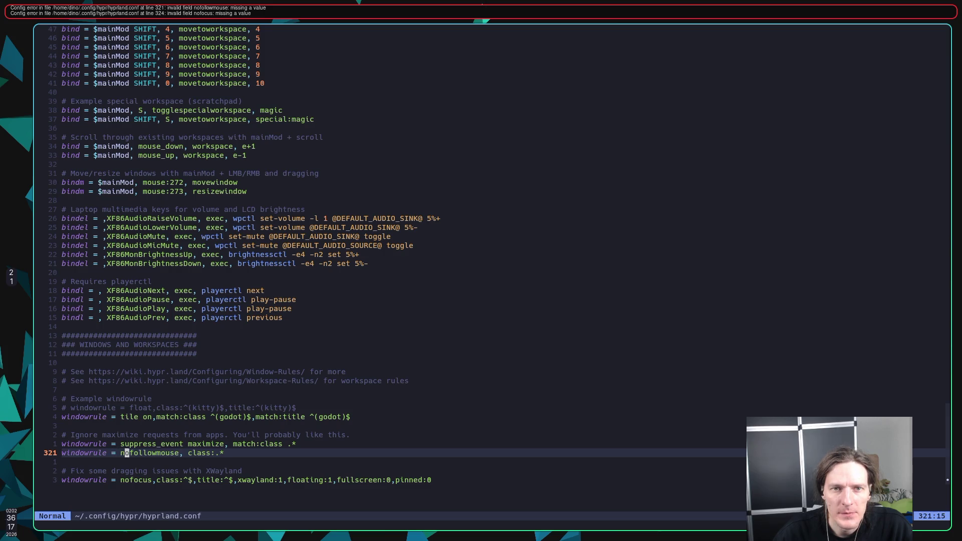
{"action": "key", "text": "super+2"}
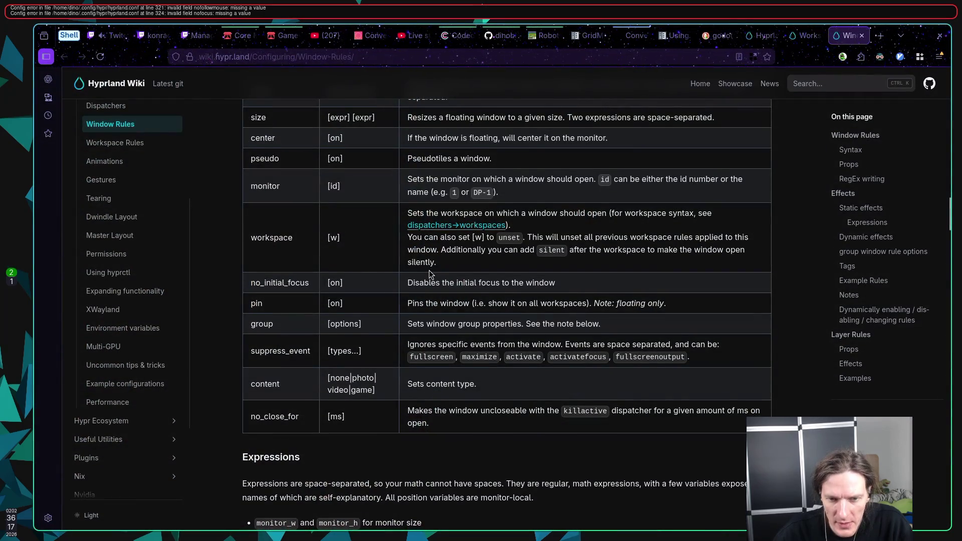
Scroll the Window Rules page to the no_follow_mouse effect, then return to Neovim
{"action": "scroll", "coordinate": [429, 270], "scroll_direction": "up", "scroll_amount": 6}
{"action": "scroll", "coordinate": [429, 271], "scroll_direction": "down", "scroll_amount": 5}
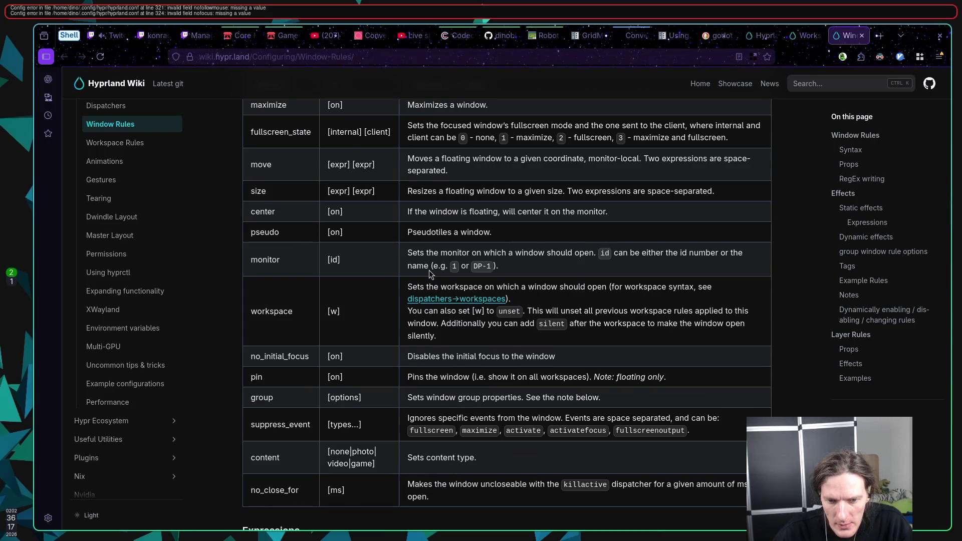
{"action": "scroll", "coordinate": [429, 270], "scroll_direction": "down", "scroll_amount": 6}
{"action": "scroll", "coordinate": [429, 274], "scroll_direction": "down", "scroll_amount": 7}
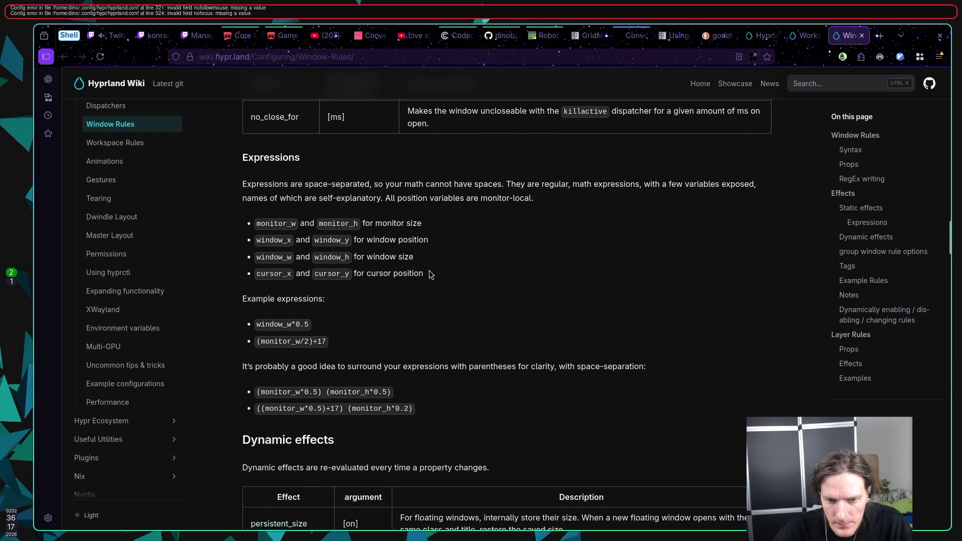
{"action": "scroll", "coordinate": [430, 274], "scroll_direction": "down", "scroll_amount": 2}
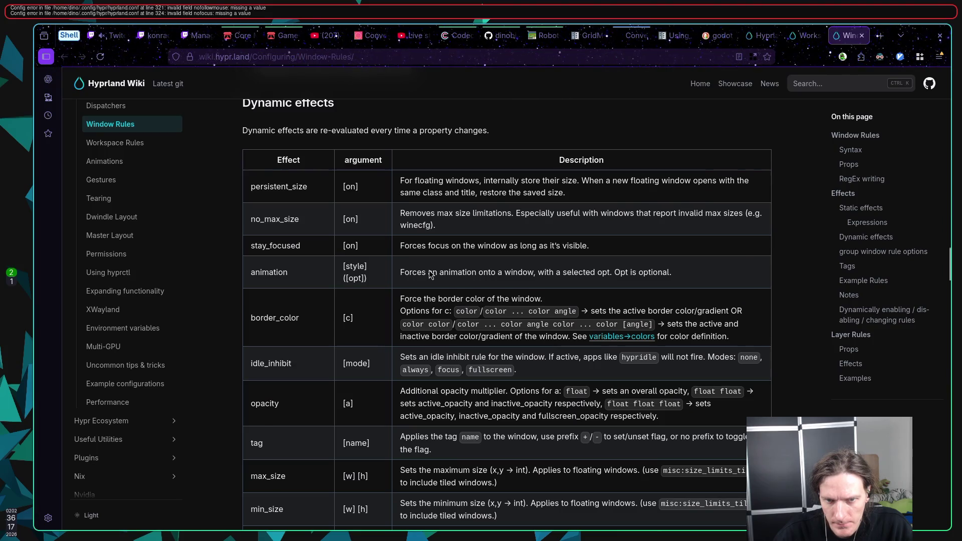
{"action": "scroll", "coordinate": [430, 274], "scroll_direction": "down", "scroll_amount": 6}
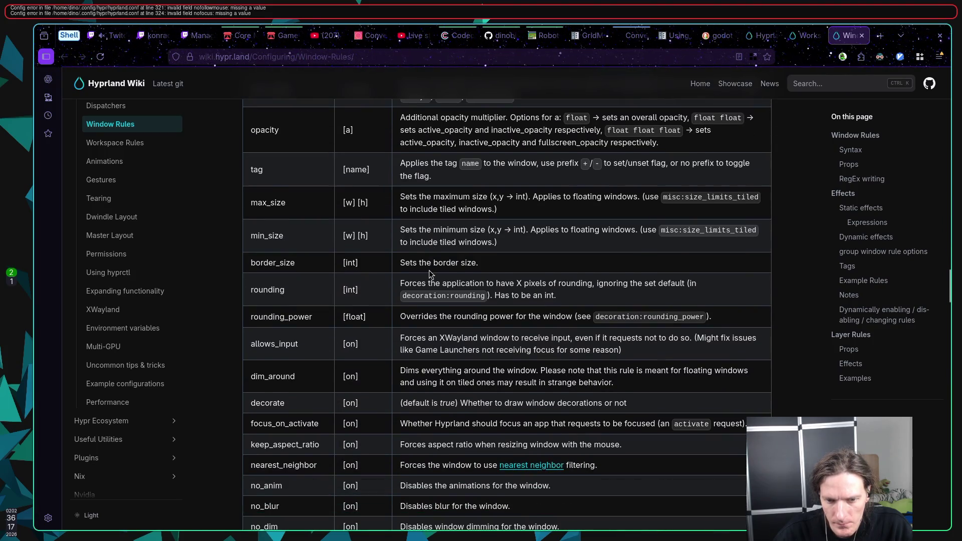
{"action": "scroll", "coordinate": [430, 274], "scroll_direction": "down", "scroll_amount": 7}
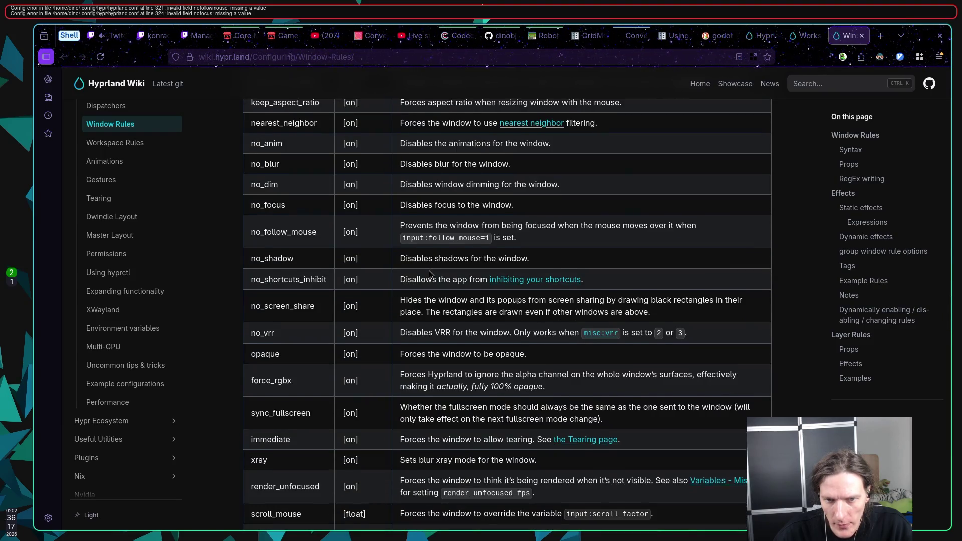
{"action": "scroll", "coordinate": [429, 274], "scroll_direction": "up", "scroll_amount": 1}
{"action": "key", "text": "super+1"}
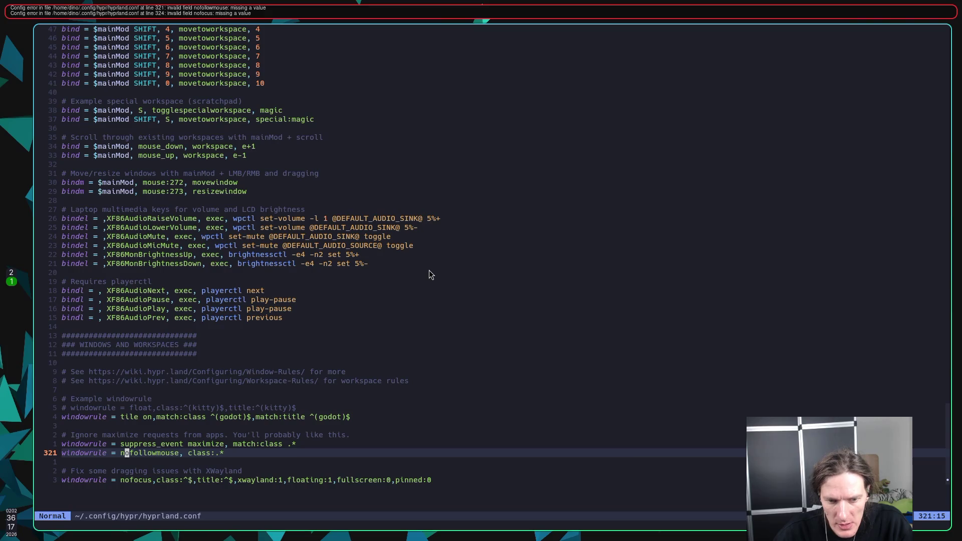
Rename nofollowmouse to no_follow_mouse on line 321
{"action": "type", "text": "a_"}
{"action": "left_click", "coordinate": [157, 453]}
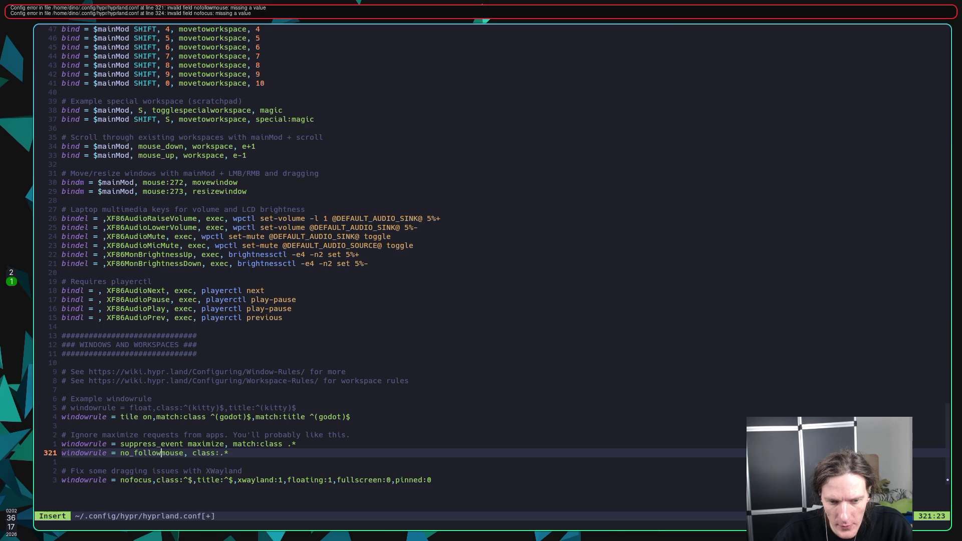
{"action": "type", "text": "_"}
{"action": "key", "text": "Escape"}
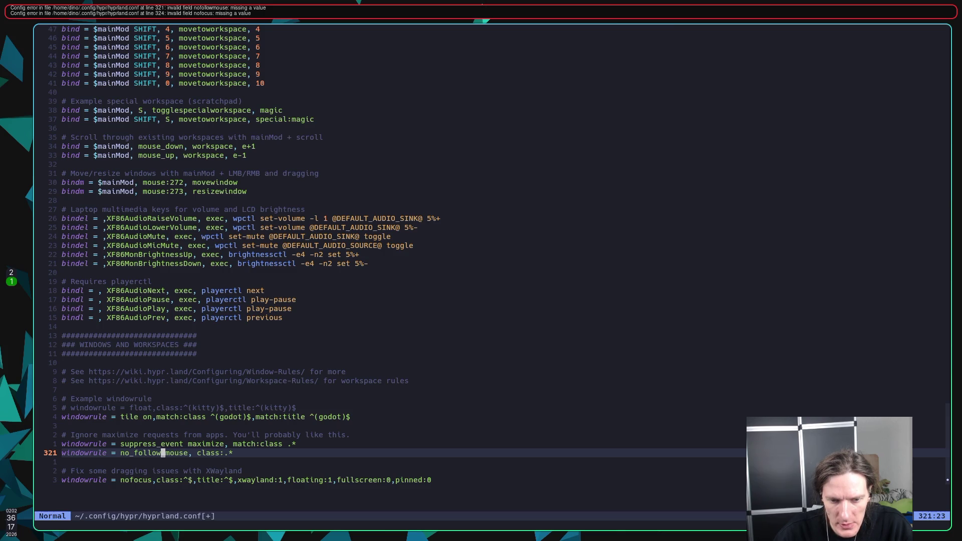
Change line 321's class field to match:class .*, save, and switch to the wiki
{"action": "key", "text": "l"}
{"action": "key", "text": "l"}
{"action": "key", "text": "l"}
{"action": "type", "text": "imatch:"}
{"action": "key", "text": "Right"}
{"action": "key", "text": "Right"}
{"action": "key", "text": "Right"}
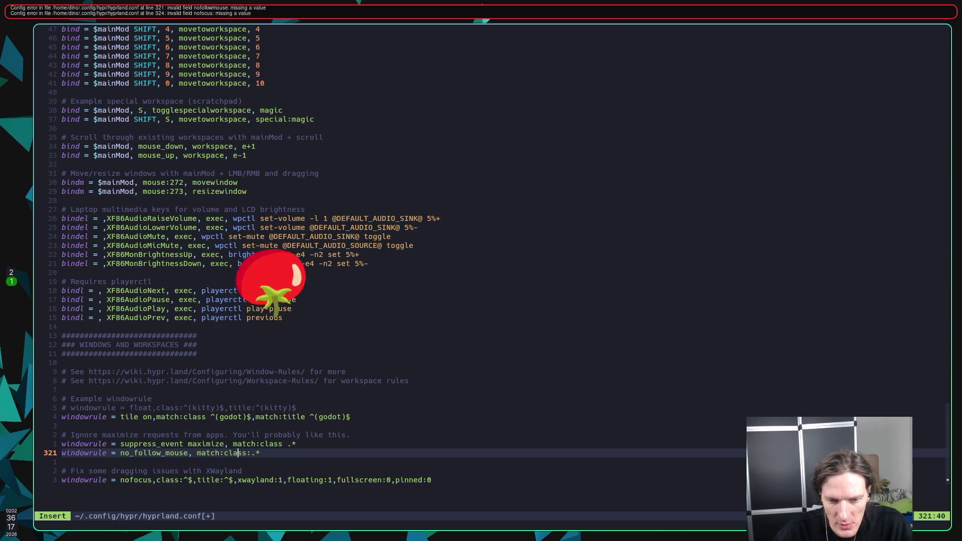
{"action": "key", "text": "Escape"}
{"action": "type", "text": ":w"}
{"action": "key", "text": "Return"}
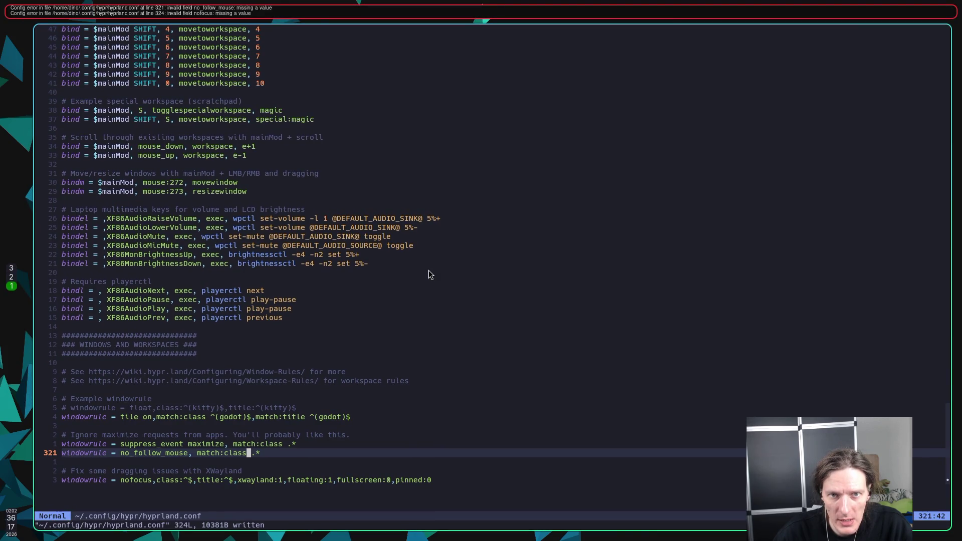
{"action": "key", "text": "h"}
{"action": "key", "text": "h"}
{"action": "key", "text": "h"}
{"action": "key", "text": "super+2"}
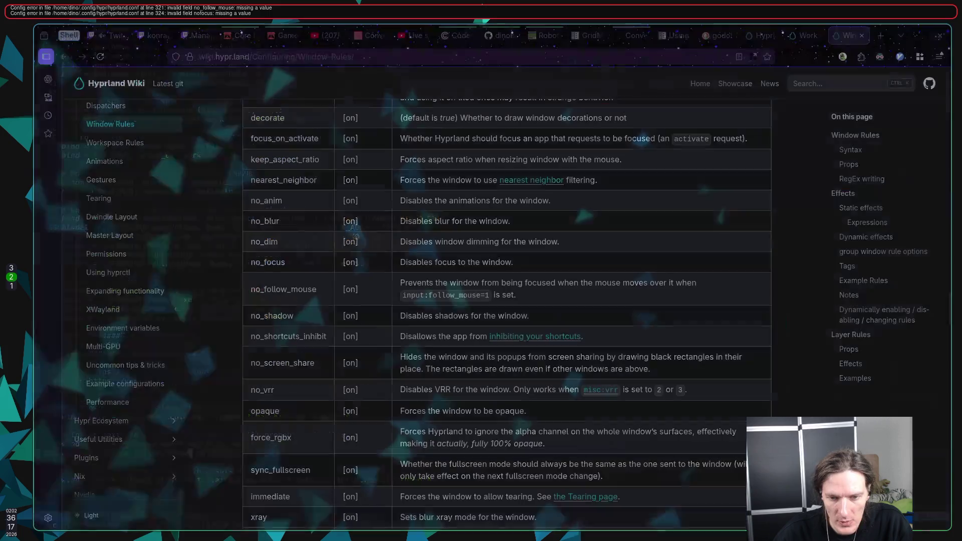
Restart Firefox after its crash, then return to the Neovim config
{"action": "key", "text": "super+1"}
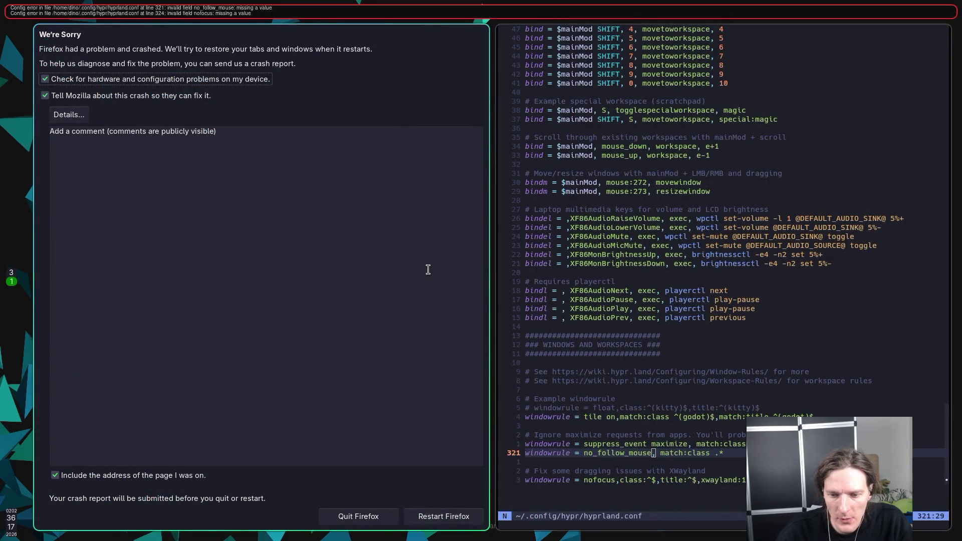
{"action": "left_click", "coordinate": [431, 512]}
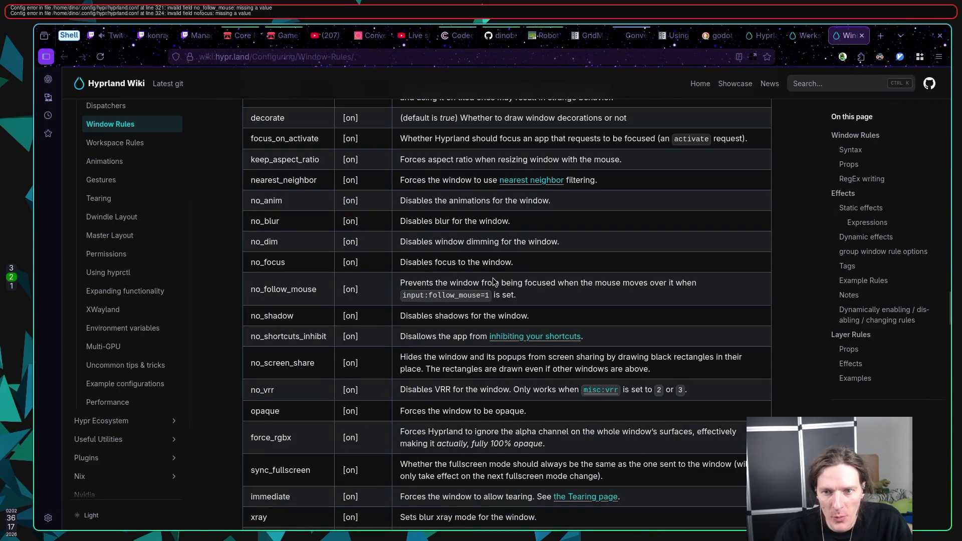
{"action": "key", "text": "super+1"}
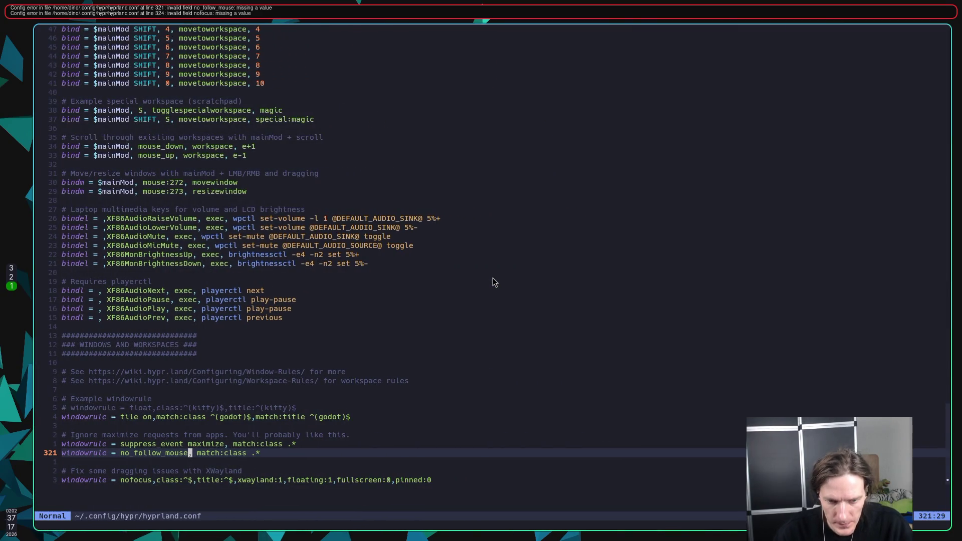
Give no_follow_mouse on line 321 the value 'on' and save
{"action": "key", "text": "j"}
{"action": "key", "text": "k"}
{"action": "key", "text": "l"}
{"action": "key", "text": "l"}
{"action": "key", "text": "l"}
{"action": "key", "text": "h"}
{"action": "key", "text": "h"}
{"action": "key", "text": "h"}
{"action": "type", "text": "i on"}
{"action": "key", "text": "Escape"}
{"action": "type", "text": ":w"}
{"action": "key", "text": "Return"}
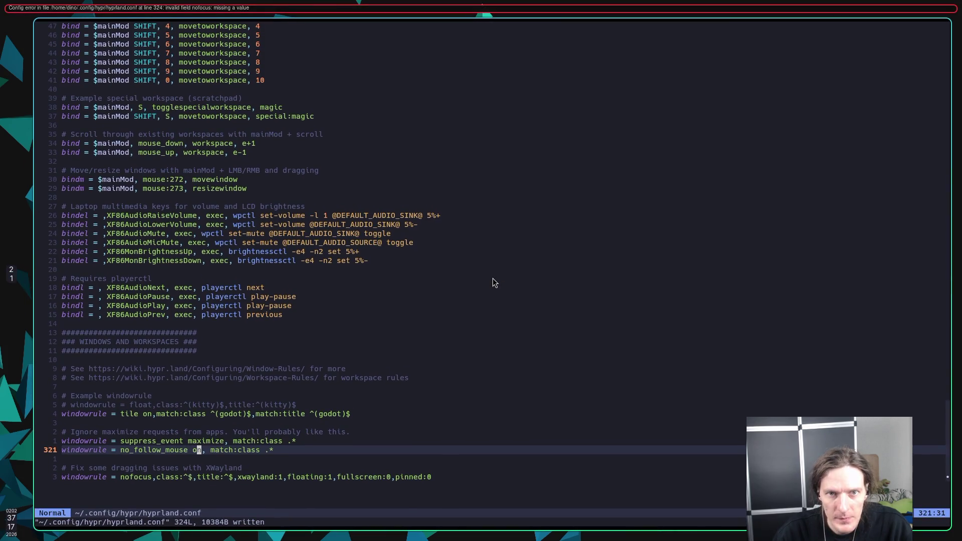
Rewrite line 324 as 'no_focus on,match:class ^$,match:title ^$', save, and switch to the wiki
{"action": "key", "text": "j"}
{"action": "key", "text": "j"}
{"action": "key", "text": "j"}
{"action": "key", "text": "b"}
{"action": "key", "text": "b"}
{"action": "key", "text": "b"}
{"action": "key", "text": "l"}
{"action": "key", "text": "l"}
{"action": "type", "text": "i_"}
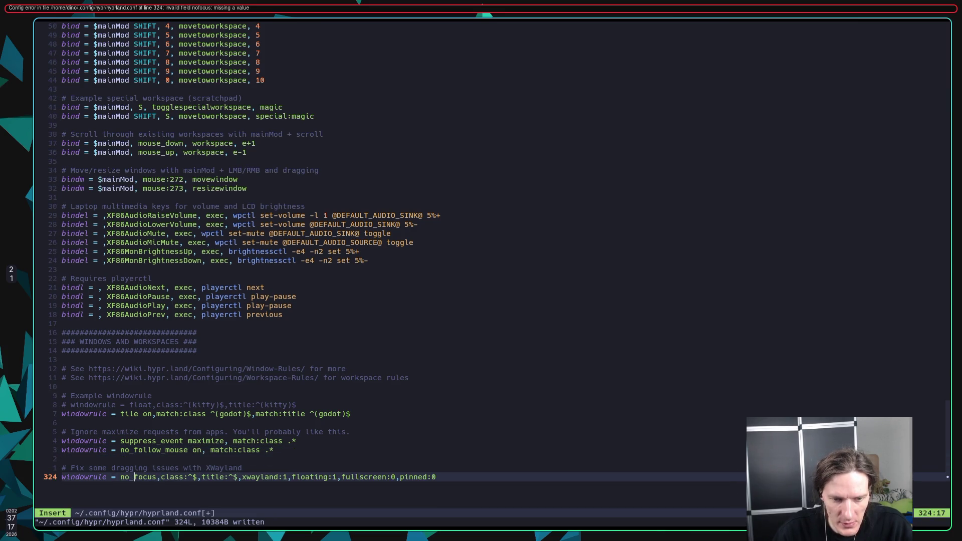
{"action": "type", "text": " on"}
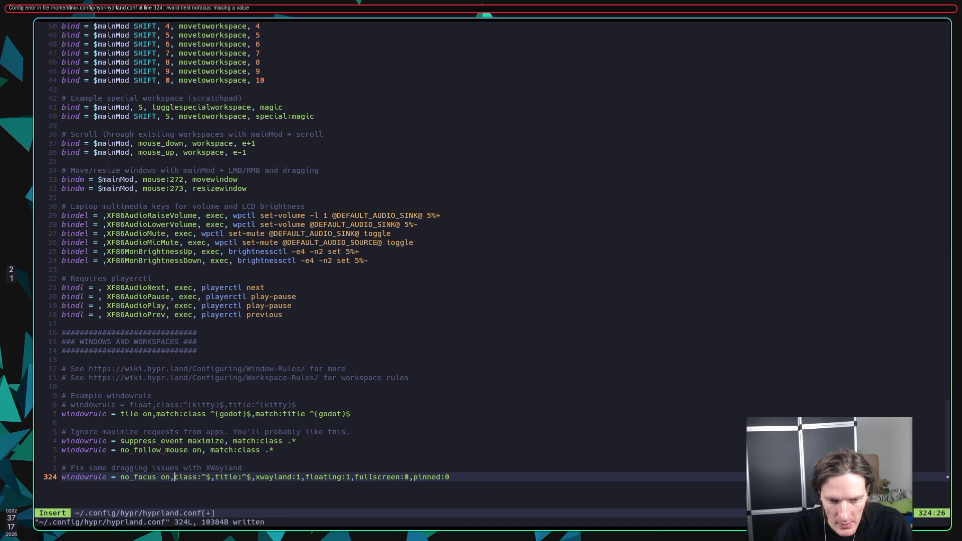
{"action": "type", "text": "match:"}
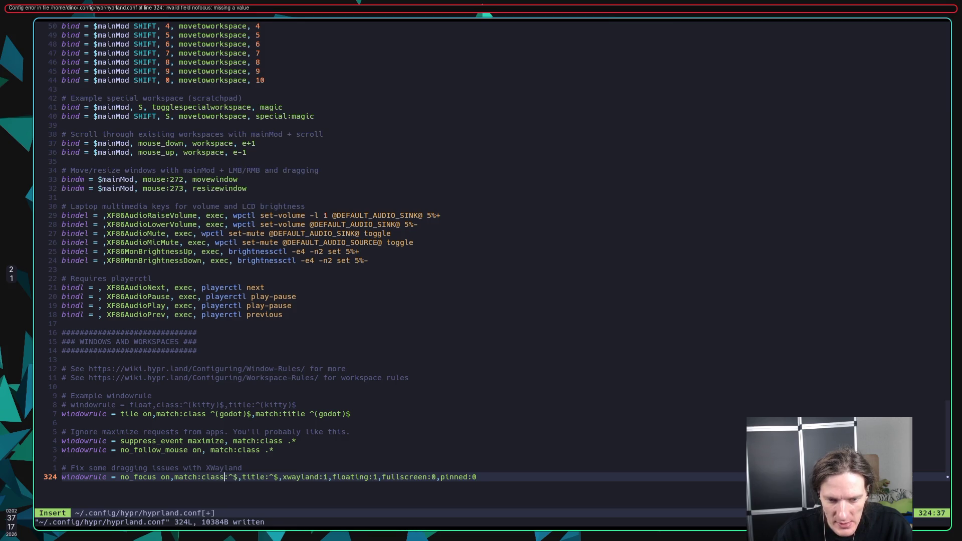
{"action": "key", "text": "BackSpace"}
{"action": "key", "text": "Right"}
{"action": "key", "text": "Right"}
{"action": "type", "text": "match:"}
{"action": "left_click", "coordinate": [283, 478]}
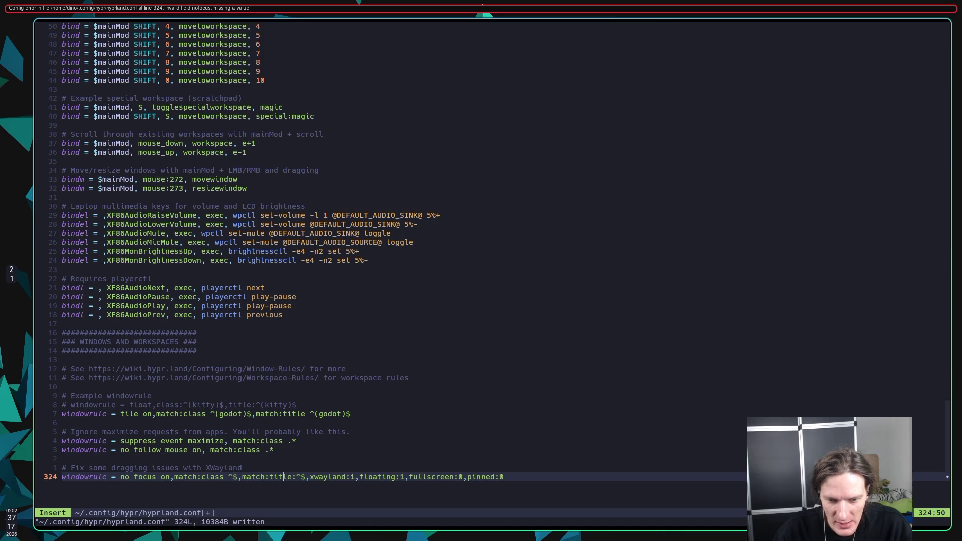
{"action": "key", "text": "BackSpace"}
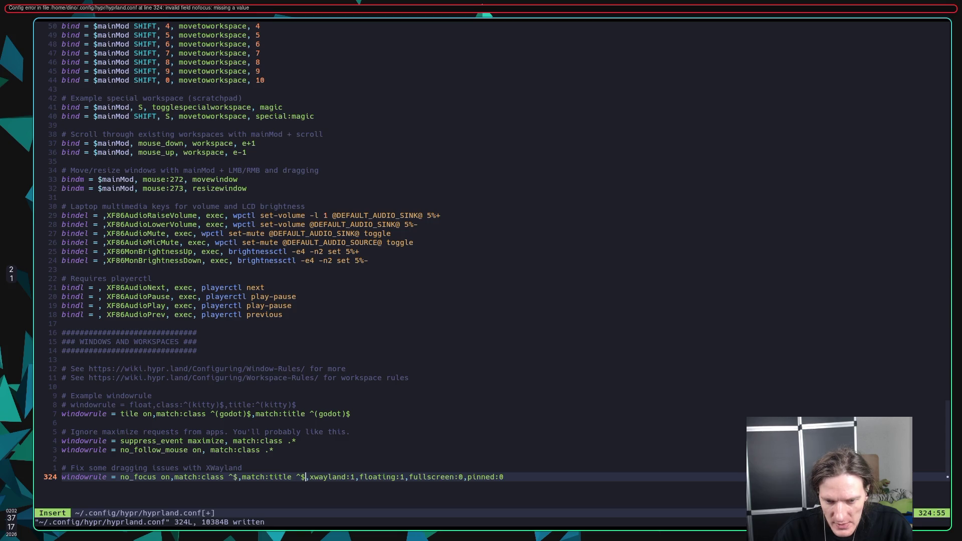
{"action": "key", "text": "Escape"}
{"action": "type", "text": ":w"}
{"action": "key", "text": "Return"}
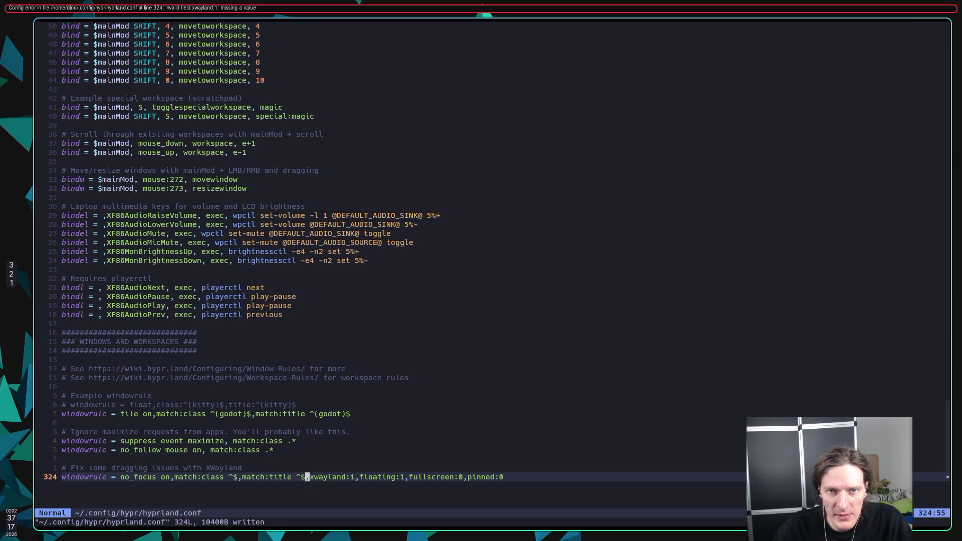
{"action": "key", "text": "l"}
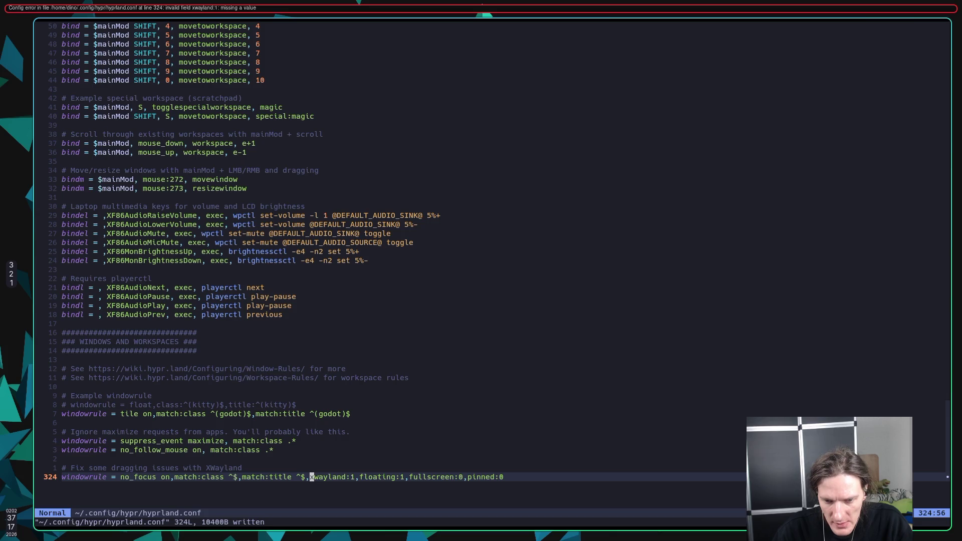
{"action": "key", "text": "super+2"}
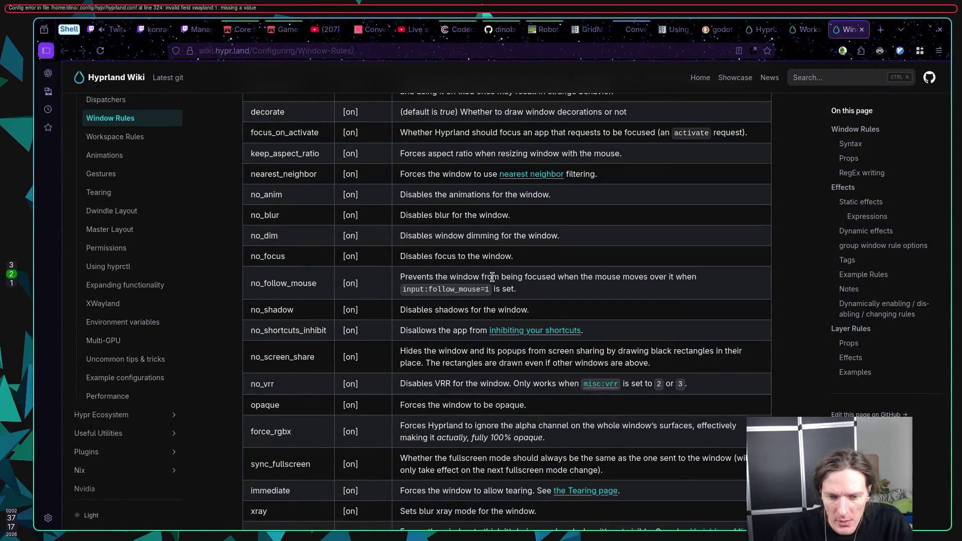
Search the Window Rules page for xwayland to find the bool match:xwayland prop, then return to Neovim
{"action": "scroll", "coordinate": [493, 278], "scroll_direction": "down", "scroll_amount": 3}
{"action": "scroll", "coordinate": [493, 278], "scroll_direction": "up", "scroll_amount": 9}
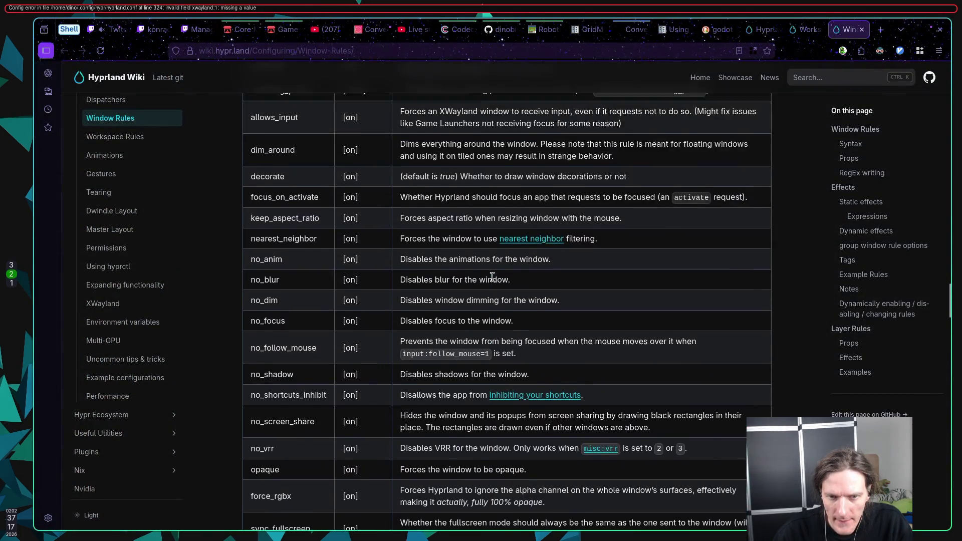
{"action": "scroll", "coordinate": [492, 277], "scroll_direction": "up", "scroll_amount": 6}
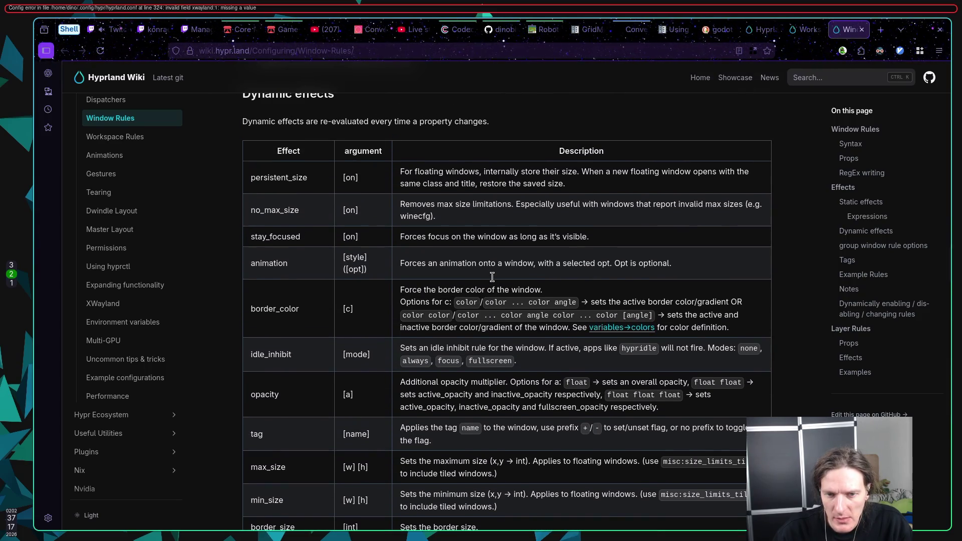
{"action": "key", "text": "ctrl+f"}
{"action": "type", "text": "xway"}
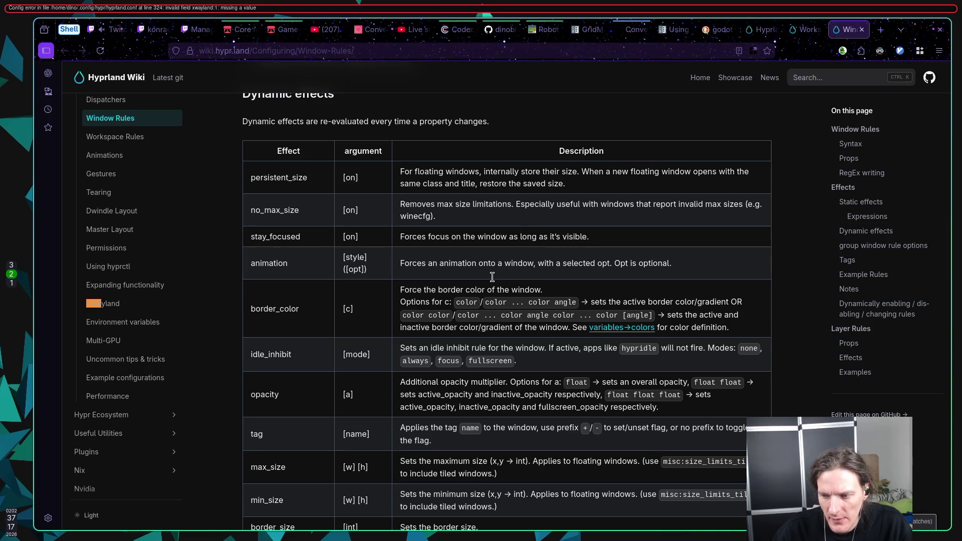
{"action": "type", "text": "land"}
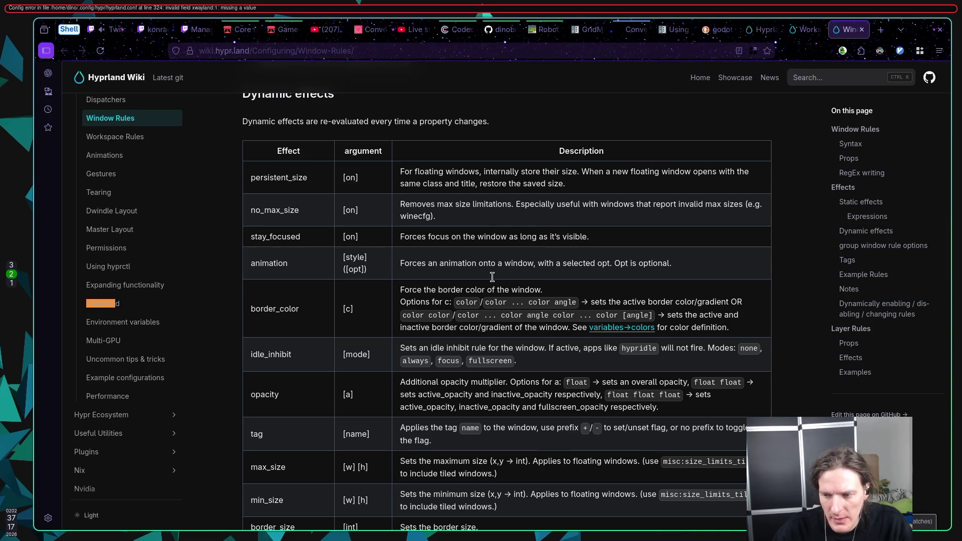
{"action": "key", "text": "Escape"}
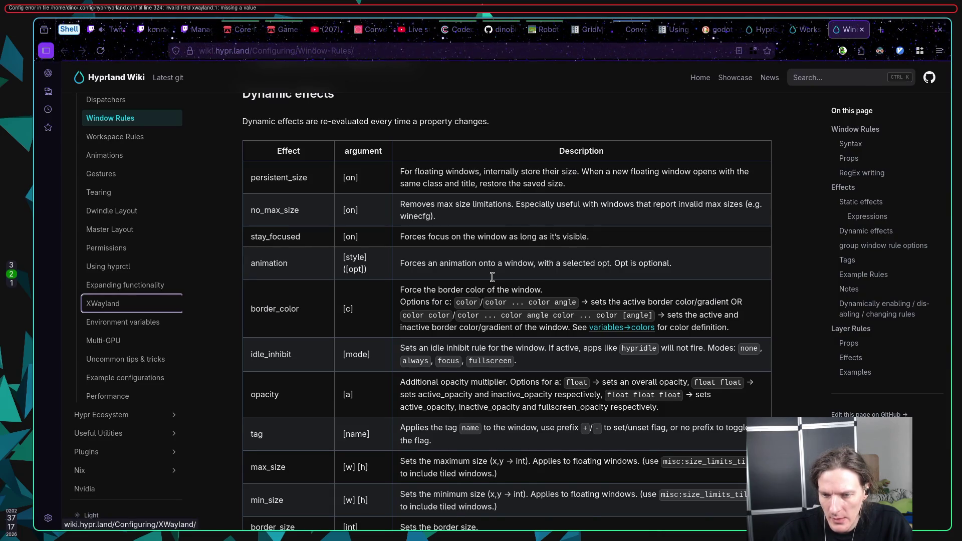
{"action": "key", "text": "ctrl+g"}
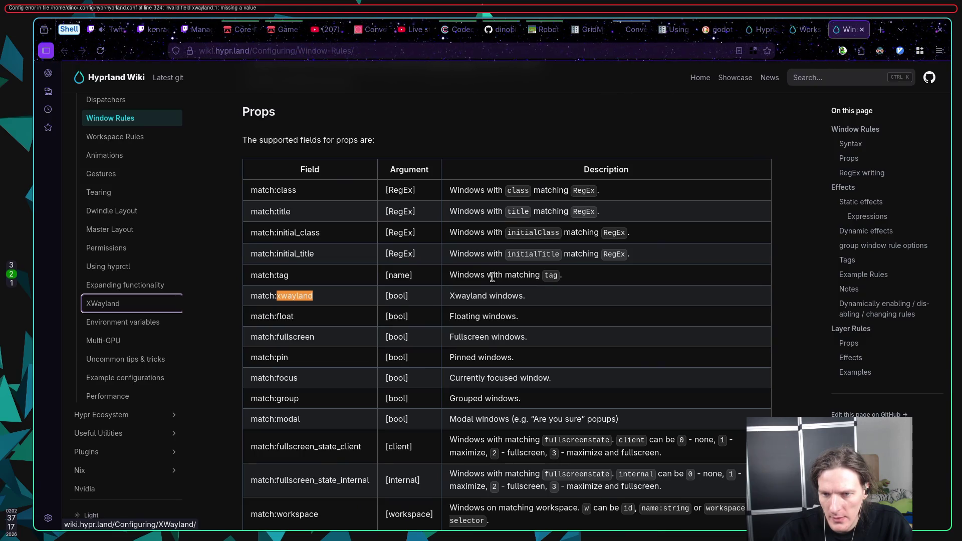
{"action": "key", "text": "super+1"}
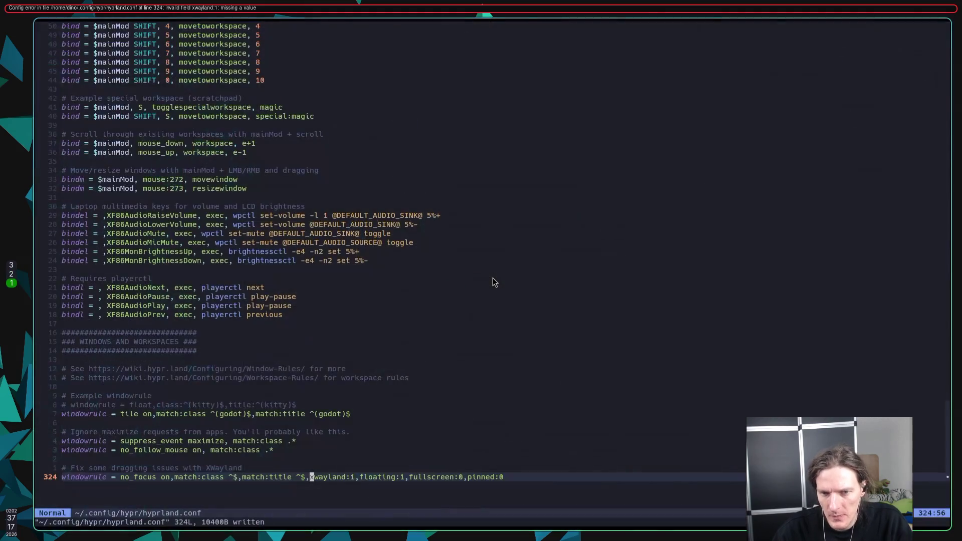
Change line 324's conditions to 'match:xwayland 1,match:floating 1', save, and switch to the wiki
{"action": "type", "text": "match"}
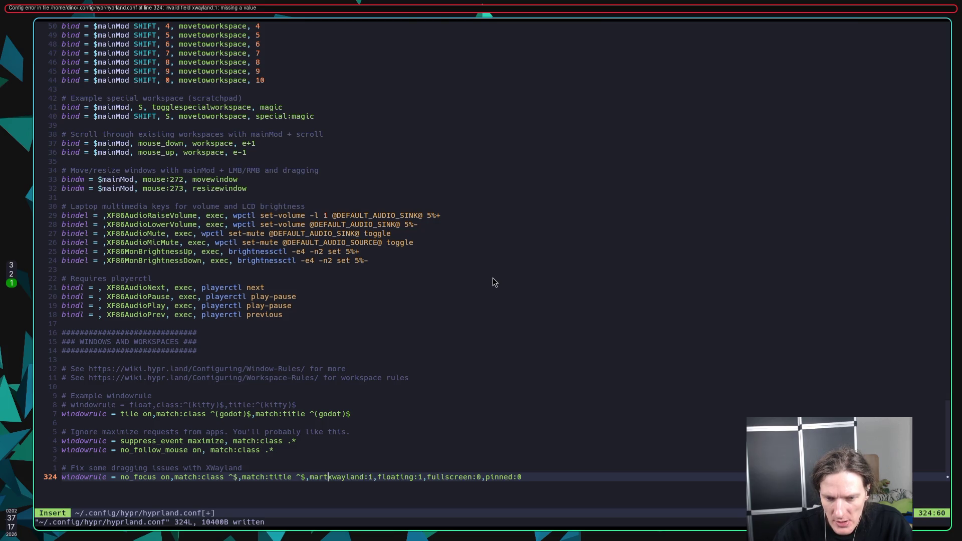
{"action": "type", "text": ":"}
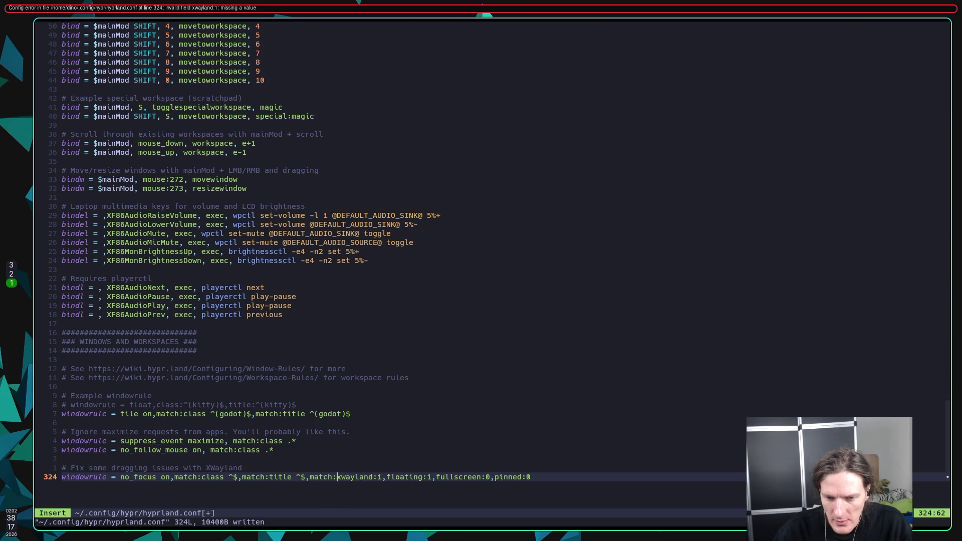
{"action": "left_click", "coordinate": [379, 477]}
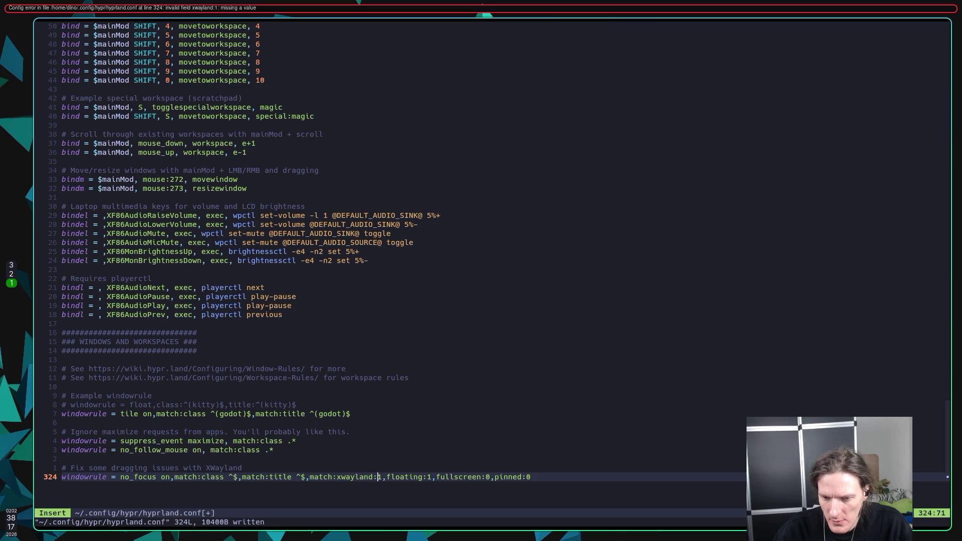
{"action": "key", "text": "BackSpace"}
{"action": "type", "text": "1,"}
{"action": "type", "text": "match:"}
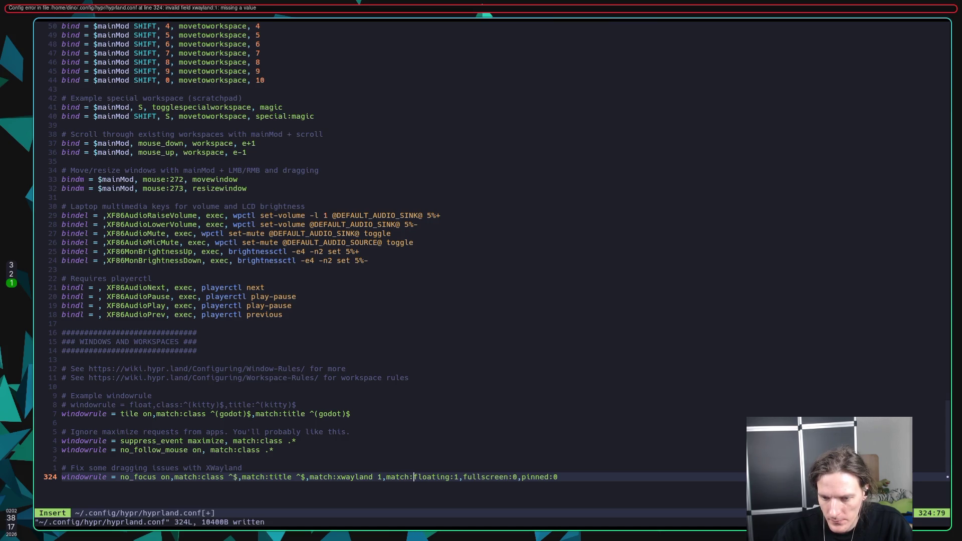
{"action": "key", "text": "BackSpace"}
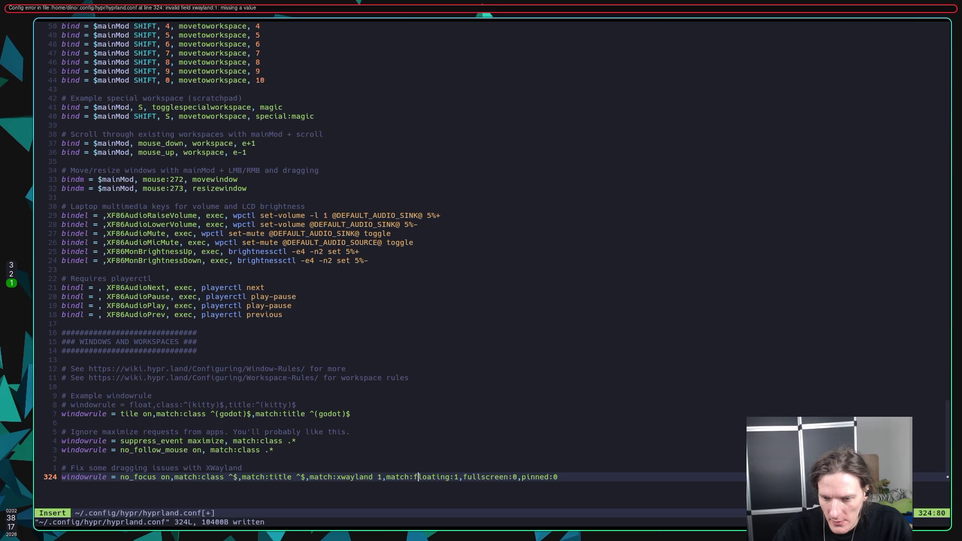
{"action": "key", "text": "Escape"}
{"action": "type", "text": ":w"}
{"action": "key", "text": "Return"}
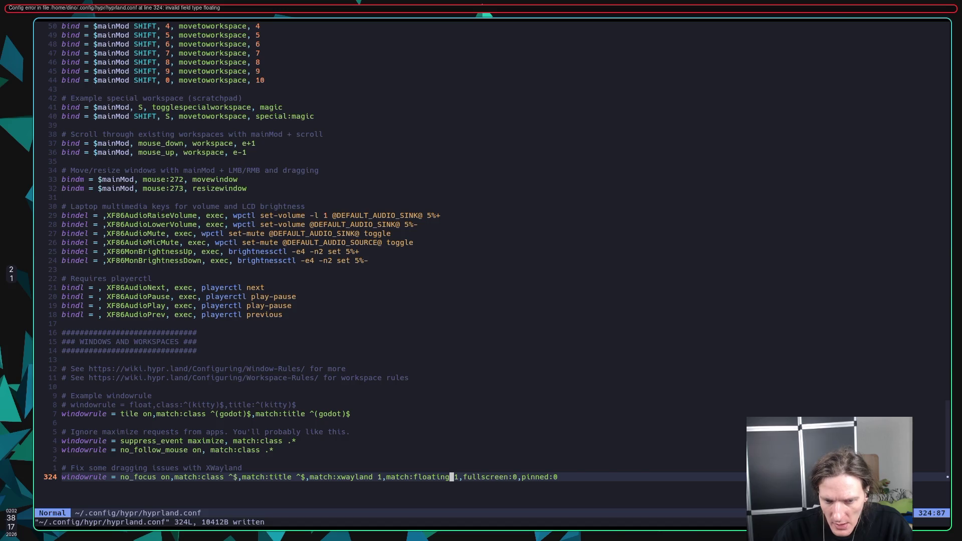
{"action": "key", "text": "super+2"}
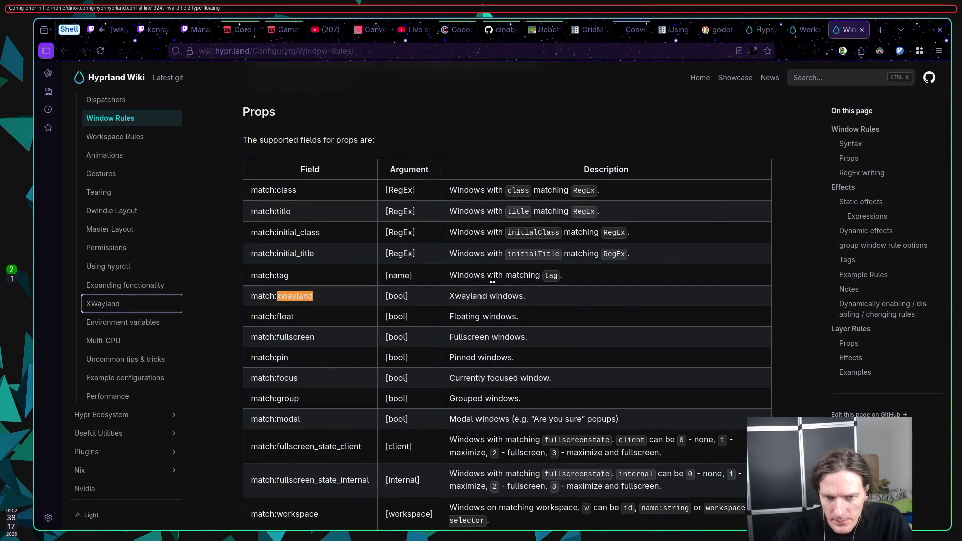
Cycle through the xwayland search matches back to match:xwayland and close the search
{"action": "key", "text": "Return"}
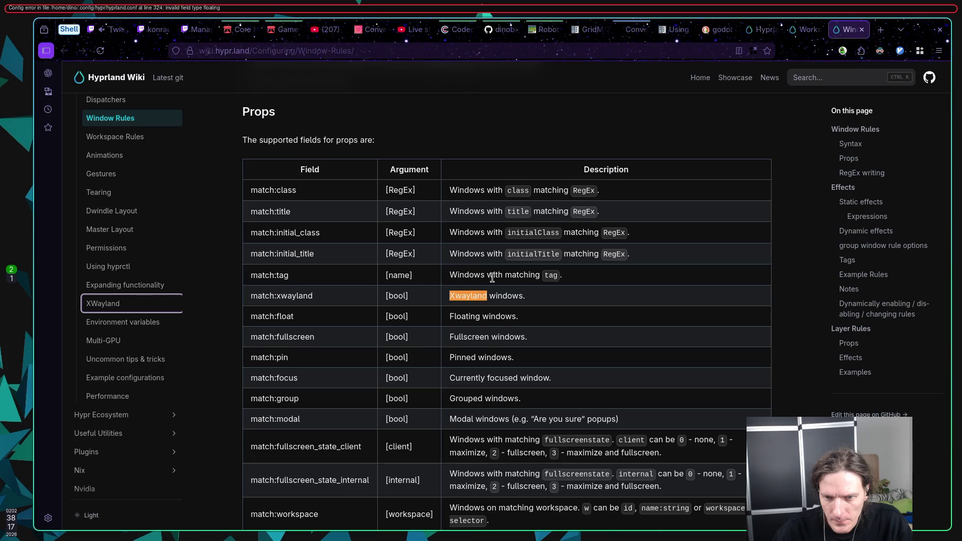
{"action": "key", "text": "Return"}
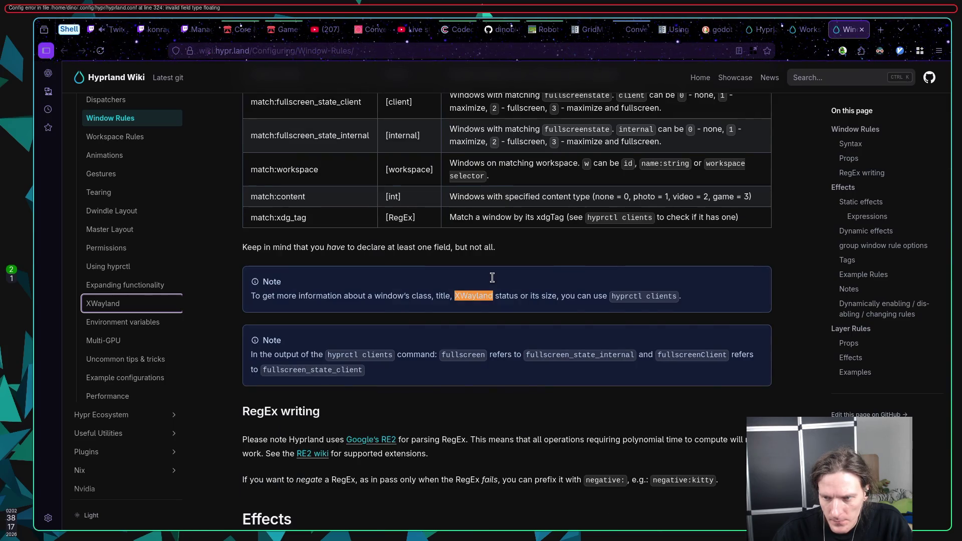
{"action": "key", "text": "Return"}
{"action": "key", "text": "Return"}
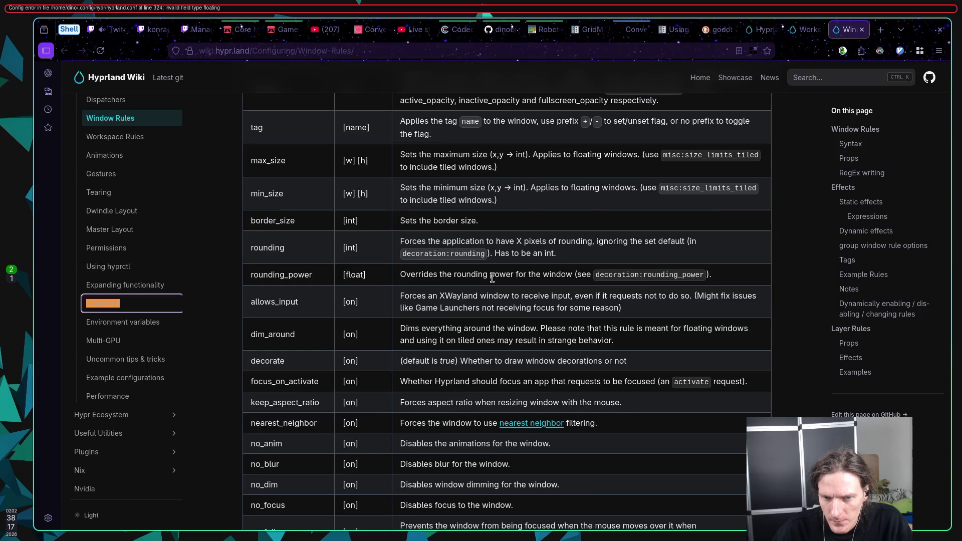
{"action": "key", "text": "Return"}
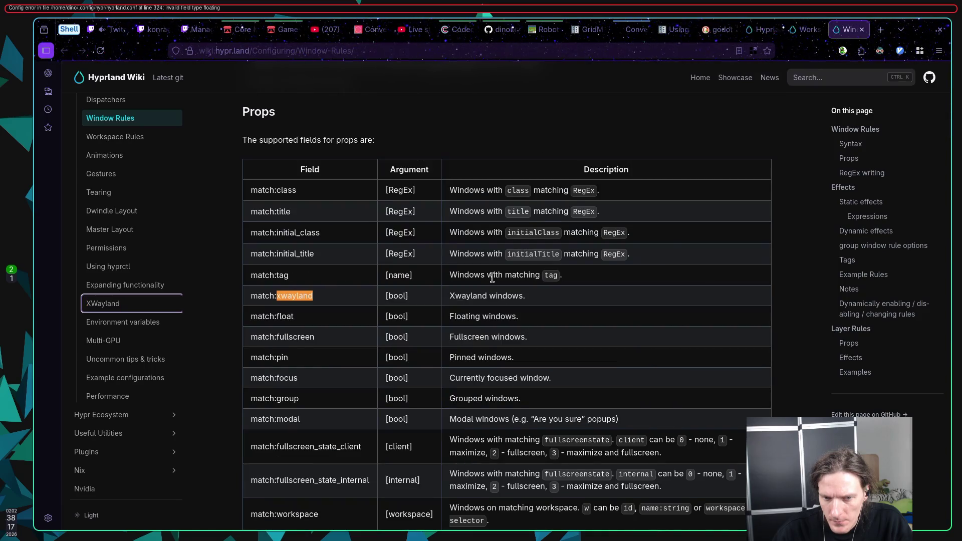
{"action": "key", "text": "Escape"}
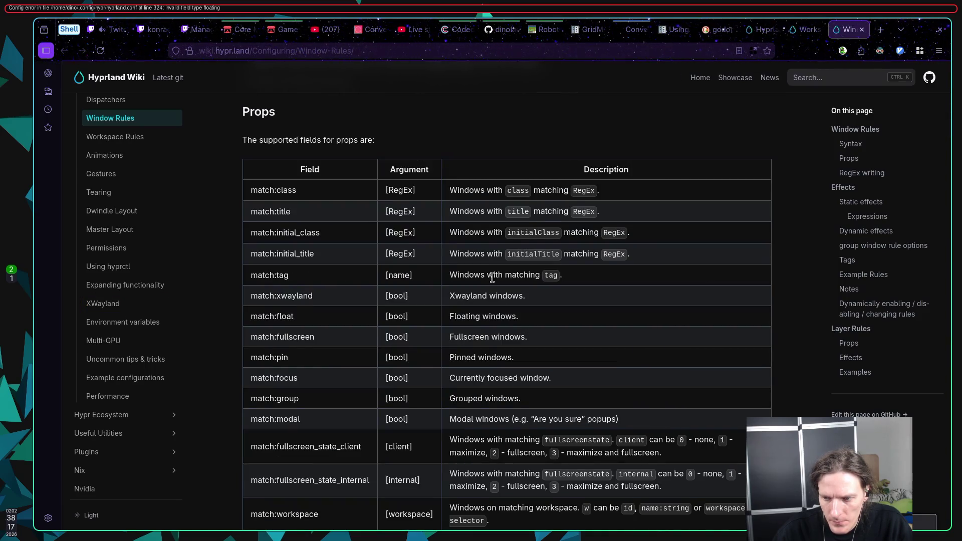
Search the page for 'floating' through to the Notes example, then return to Neovim
{"action": "type", "text": "floating"}
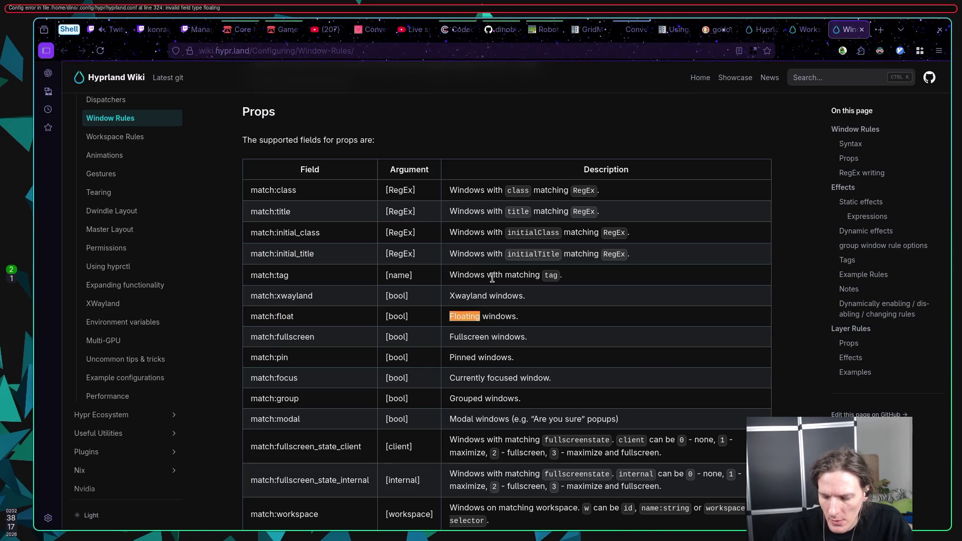
{"action": "key", "text": "Return"}
{"action": "key", "text": "Return"}
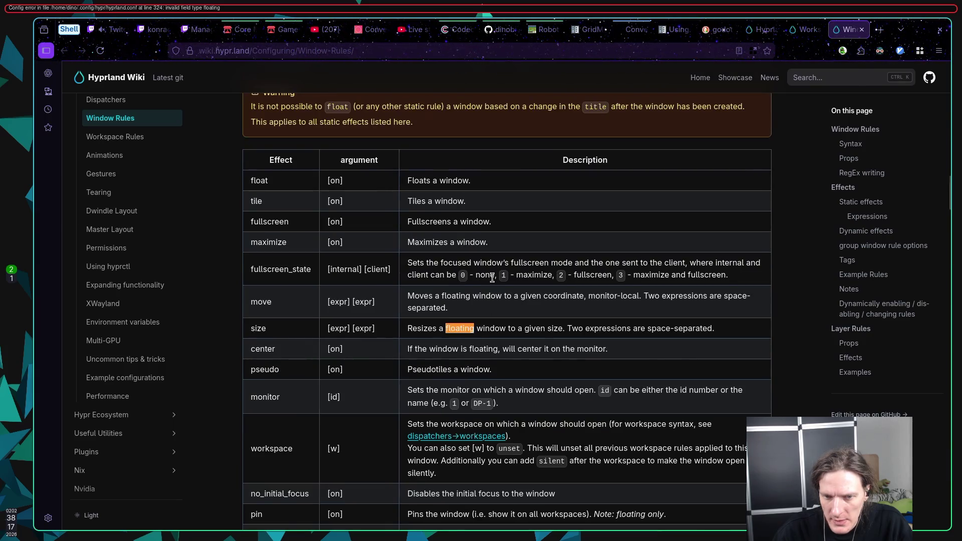
{"action": "key", "text": "Return"}
{"action": "key", "text": "Return"}
{"action": "key", "text": "Return"}
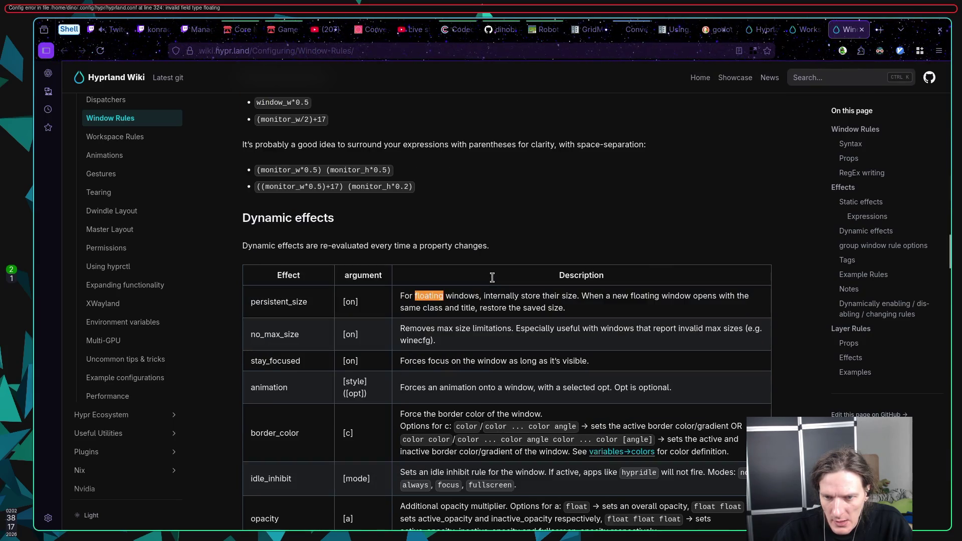
{"action": "key", "text": "Return"}
{"action": "key", "text": "Return"}
{"action": "key", "text": "Return"}
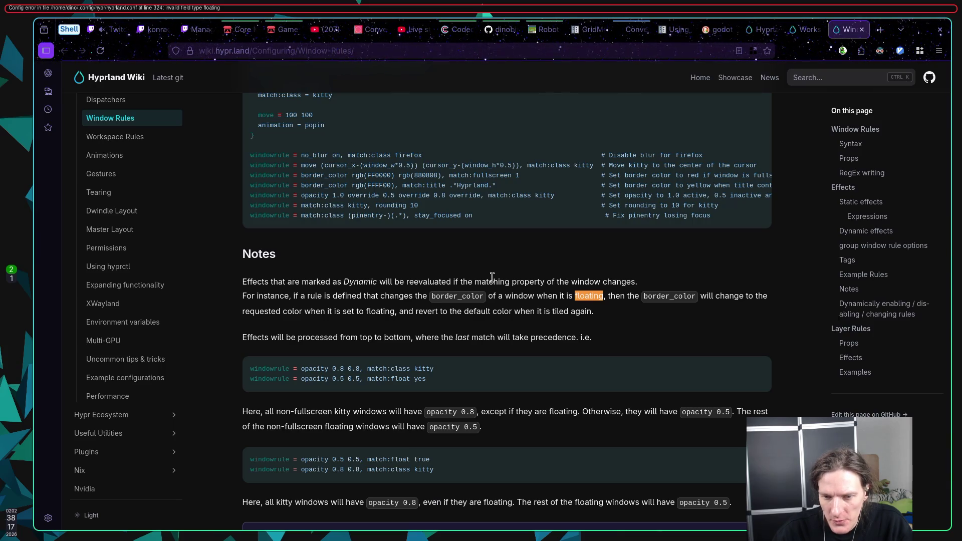
{"action": "key", "text": "super+1"}
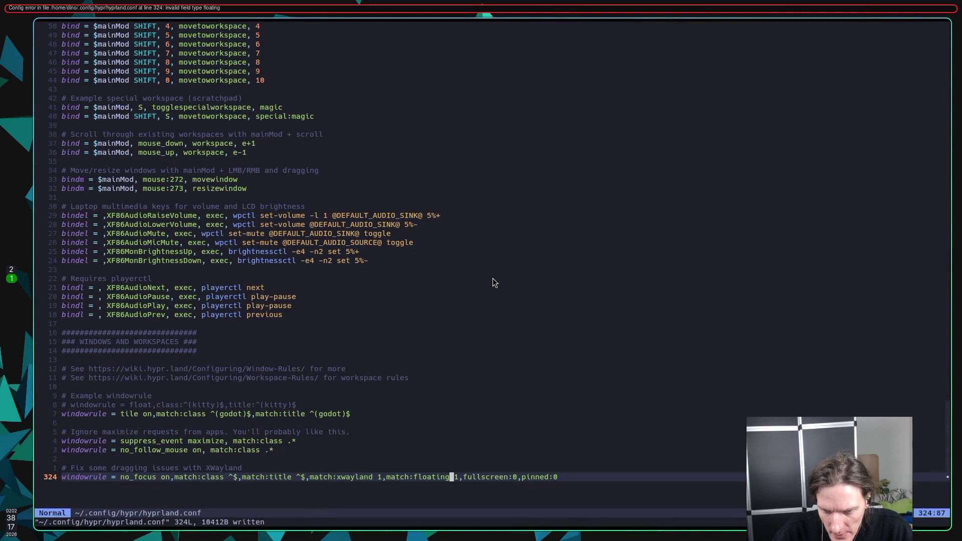
Change 'match:floating 1' to 'match:float yes' on line 324 and save
{"action": "key", "text": "h"}
{"action": "key", "text": "h"}
{"action": "key", "text": "h"}
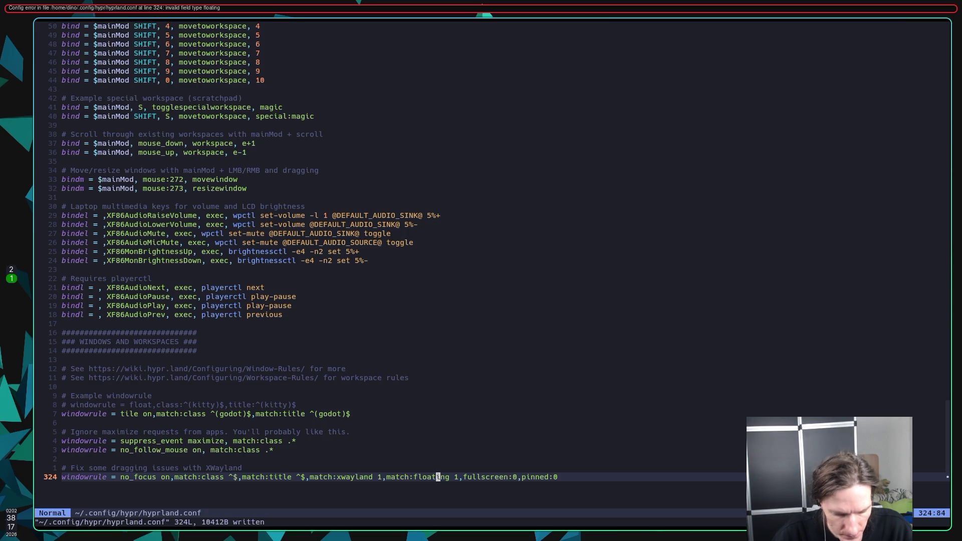
{"action": "key", "text": "x"}
{"action": "key", "text": "x"}
{"action": "key", "text": "x"}
{"action": "key", "text": "l"}
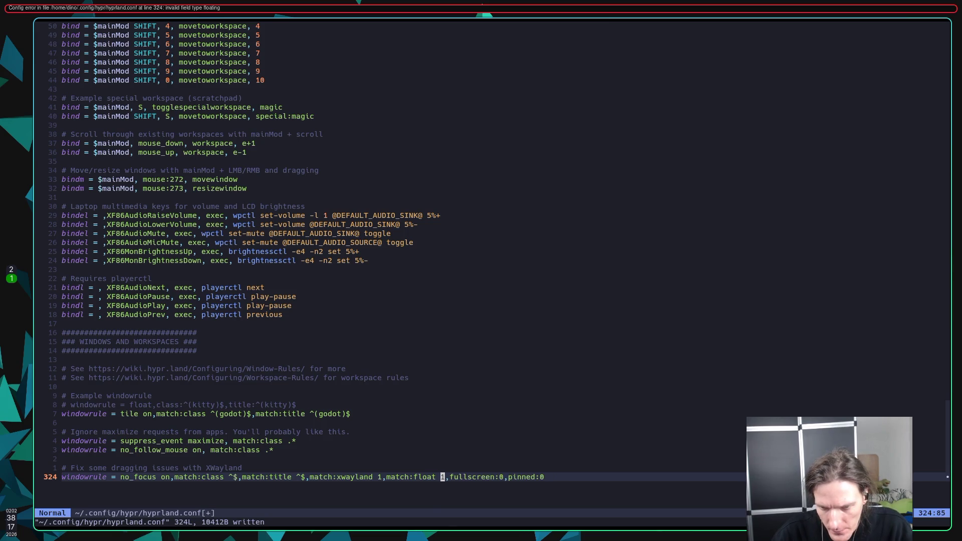
{"action": "key", "text": "r"}
{"action": "type", "text": "yl"}
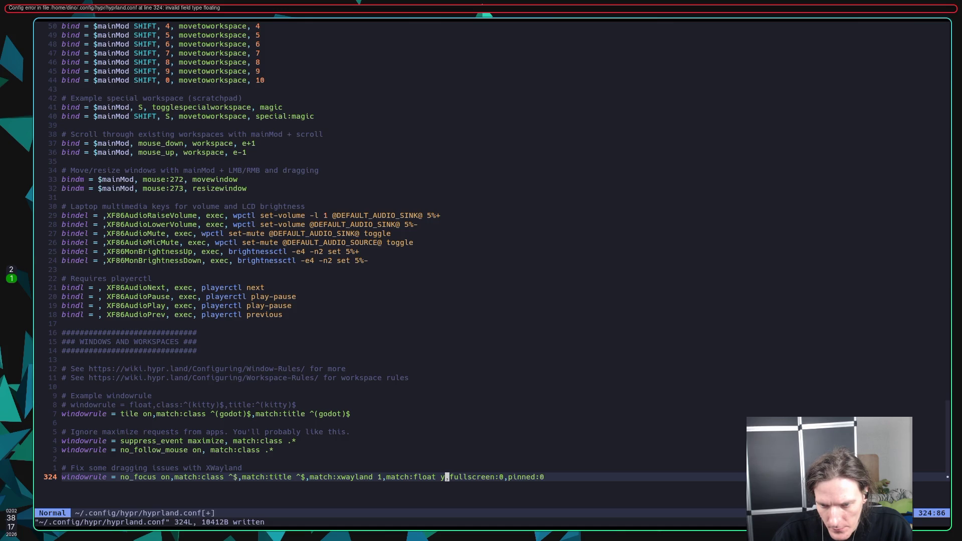
{"action": "type", "text": "ies"}
{"action": "key", "text": "Escape"}
{"action": "type", "text": ":w"}
{"action": "key", "text": "Return"}
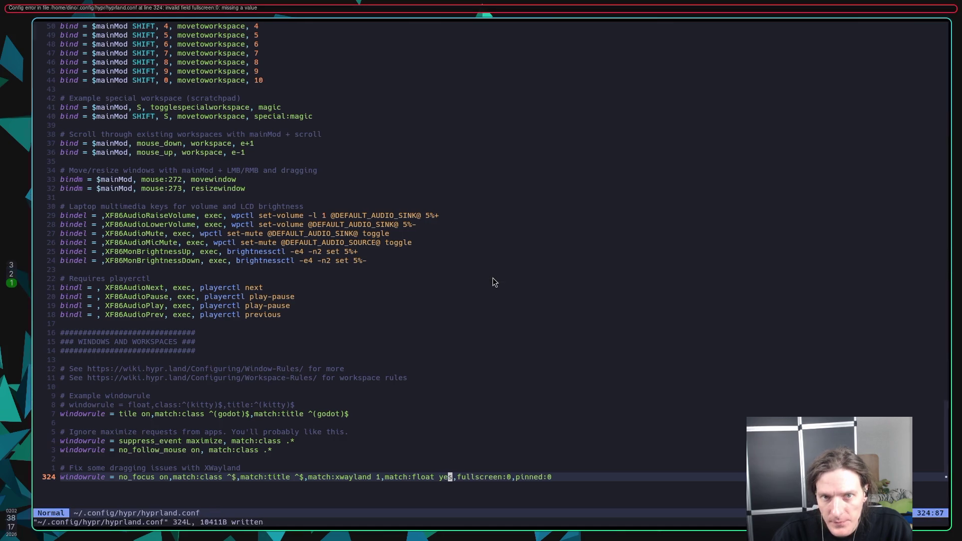
Move to the fullscreen field after yes and switch to the Hyprland Wiki
{"action": "key", "text": "f"}
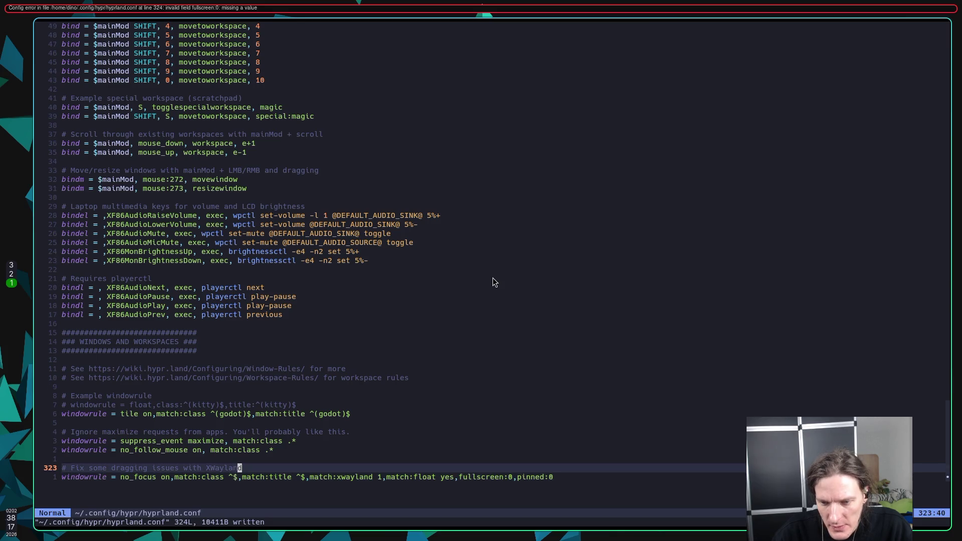
{"action": "key", "text": "comma"}
{"action": "key", "text": "a"}
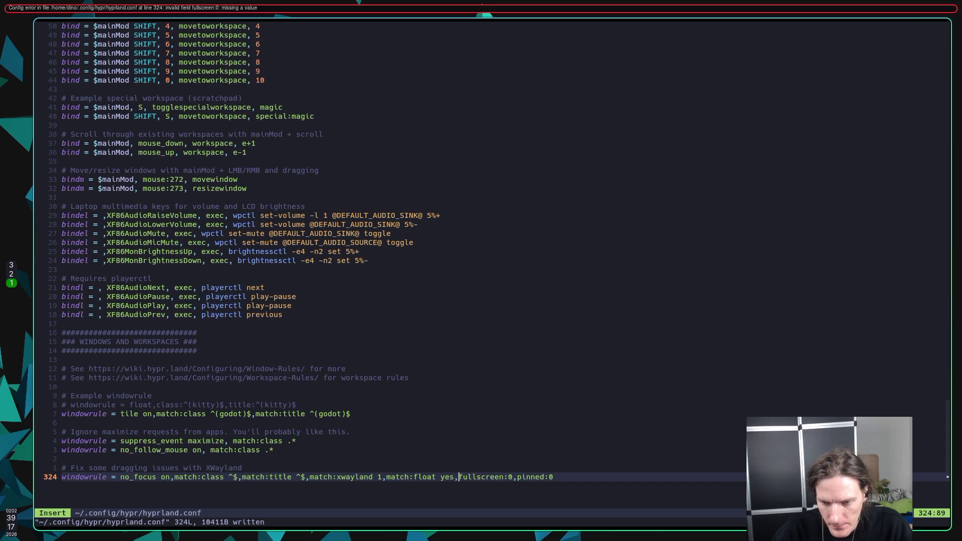
{"action": "key", "text": "super+2"}
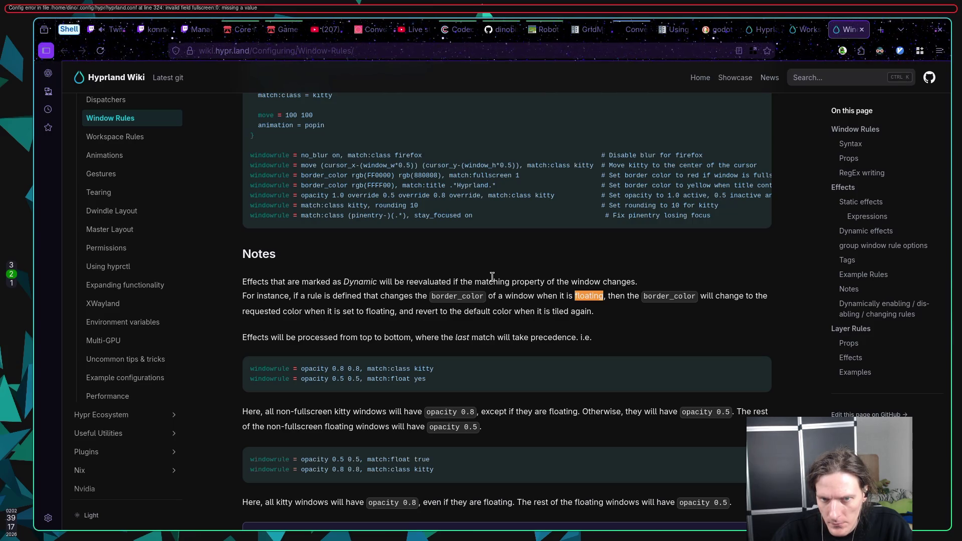
Find 'fullscreen' on the Hyprland Wiki until match:fullscreen (bool) shows, then return to hyprland.conf
{"action": "scroll", "coordinate": [492, 277], "scroll_direction": "down", "scroll_amount": 4}
{"action": "scroll", "coordinate": [492, 277], "scroll_direction": "up", "scroll_amount": 5}
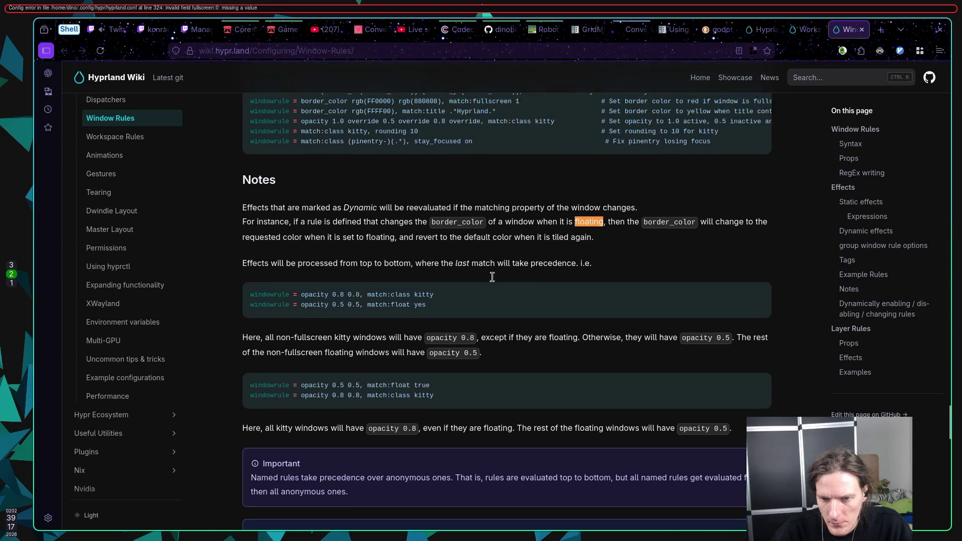
{"action": "type", "text": "full"}
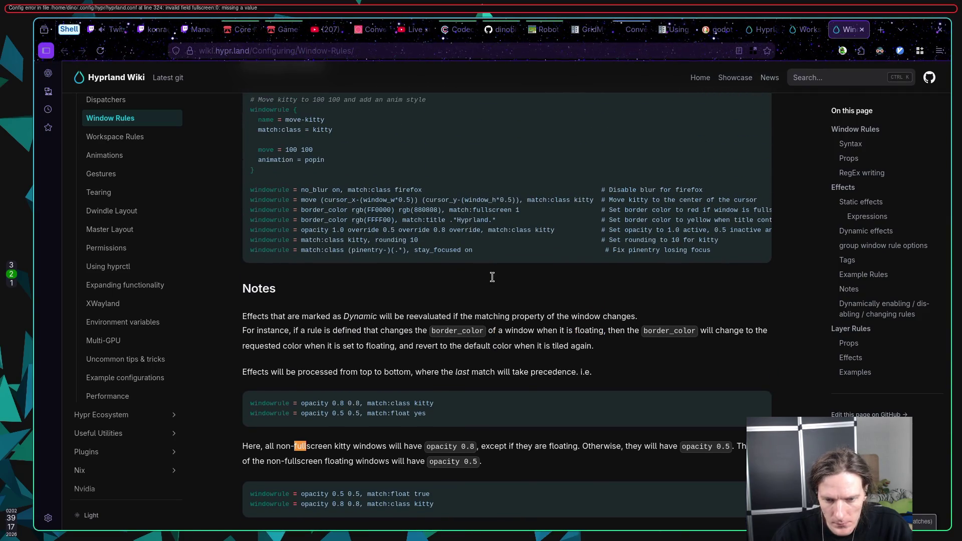
{"action": "type", "text": "screen"}
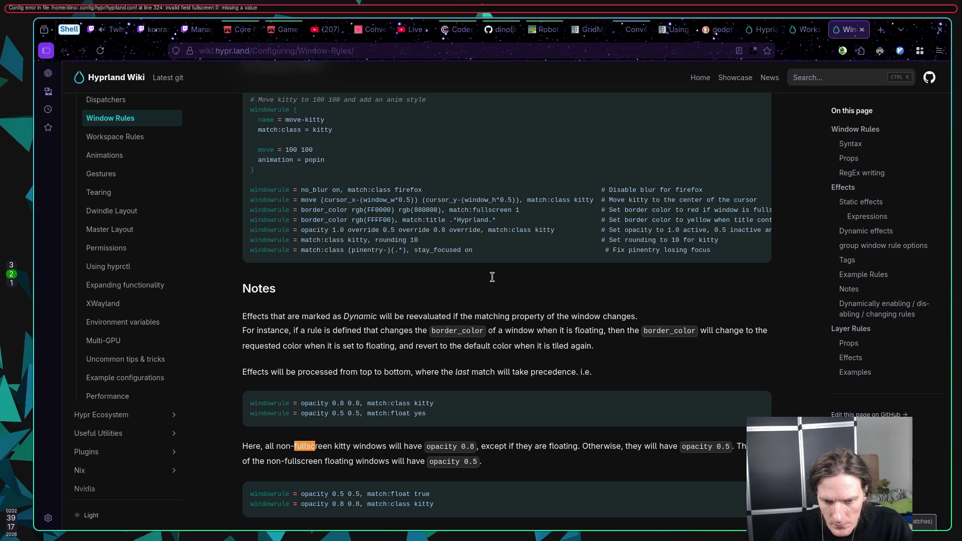
{"action": "key", "text": "Return"}
{"action": "key", "text": "Return"}
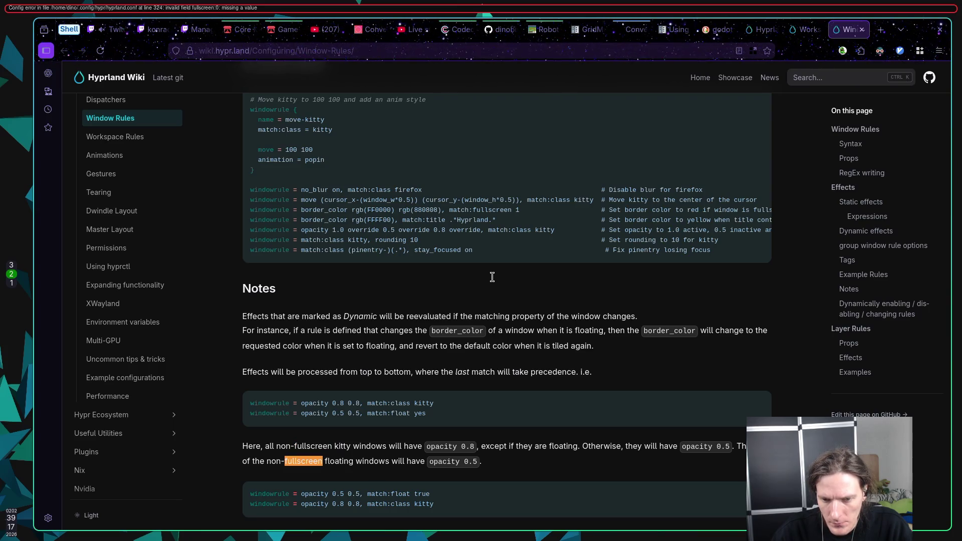
{"action": "key", "text": "Return"}
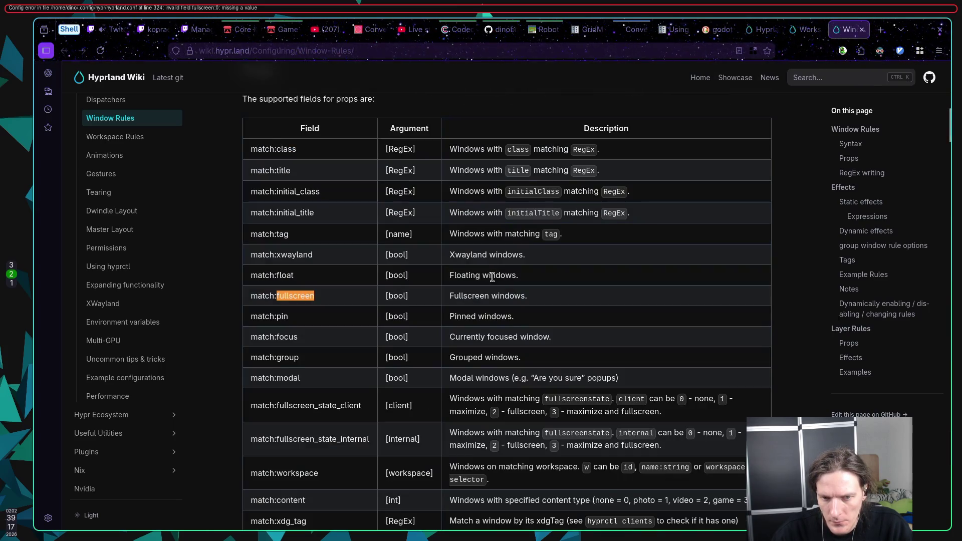
{"action": "key", "text": "super+1"}
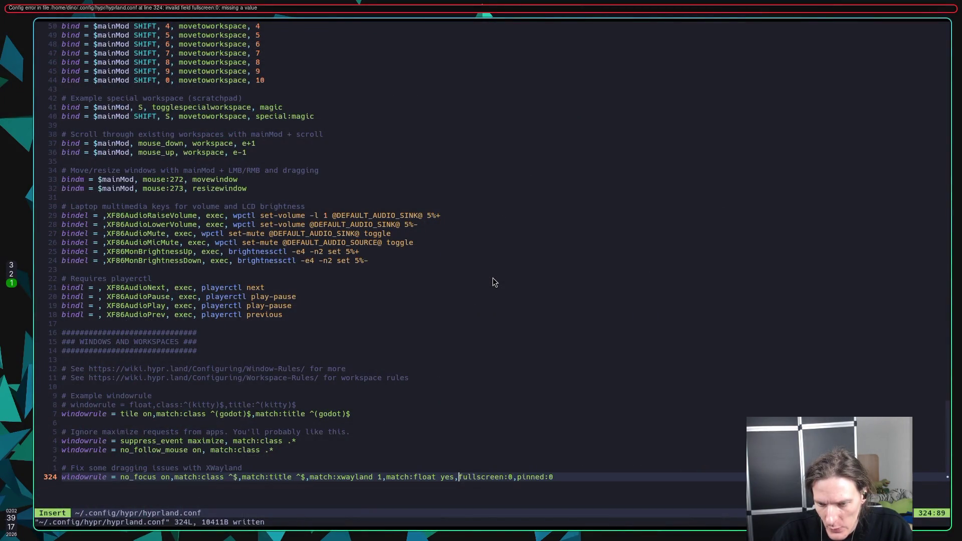
Prefix the fullscreen field with match: and set its value to false, then save
{"action": "type", "text": "m"}
{"action": "type", "text": "match:"}
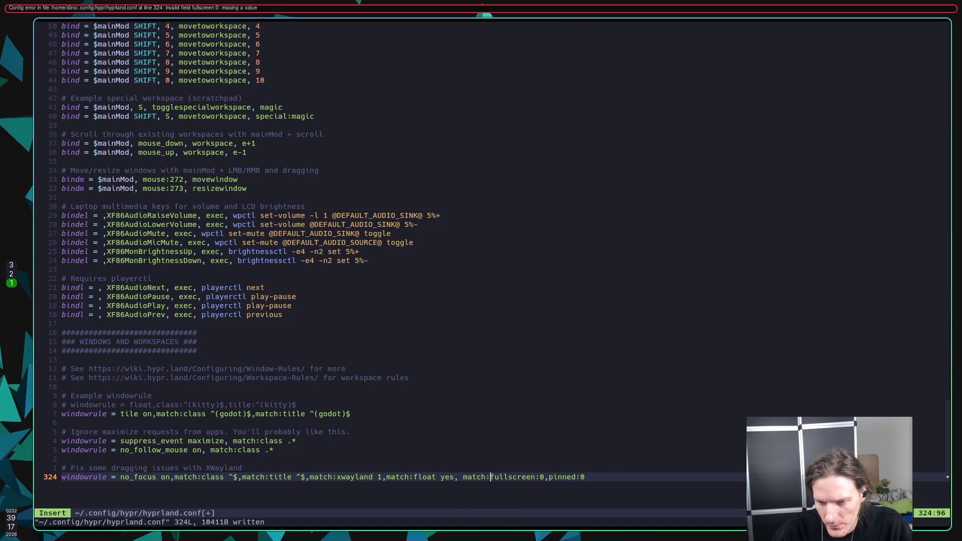
{"action": "left_click", "coordinate": [518, 476]}
{"action": "key", "text": "BackSpace"}
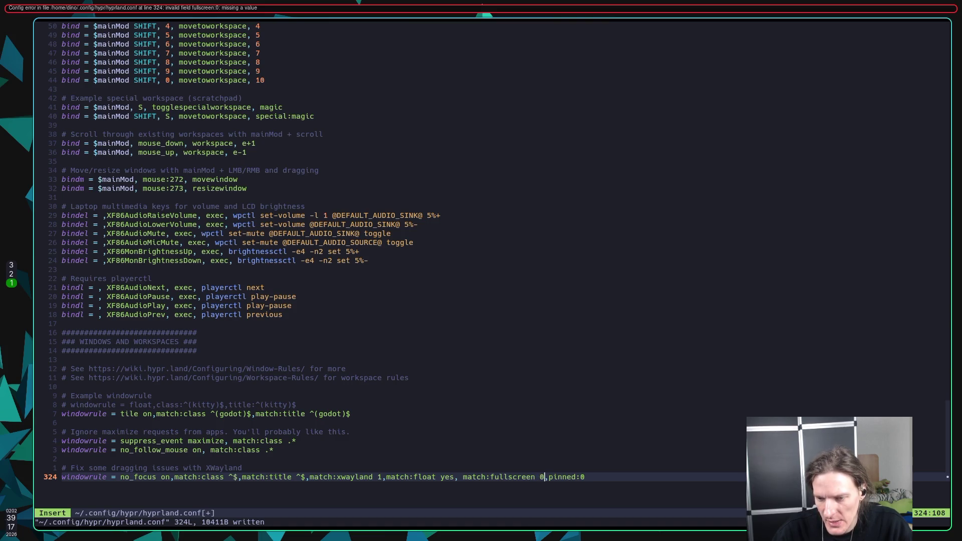
{"action": "key", "text": "BackSpace"}
{"action": "type", "text": "false"}
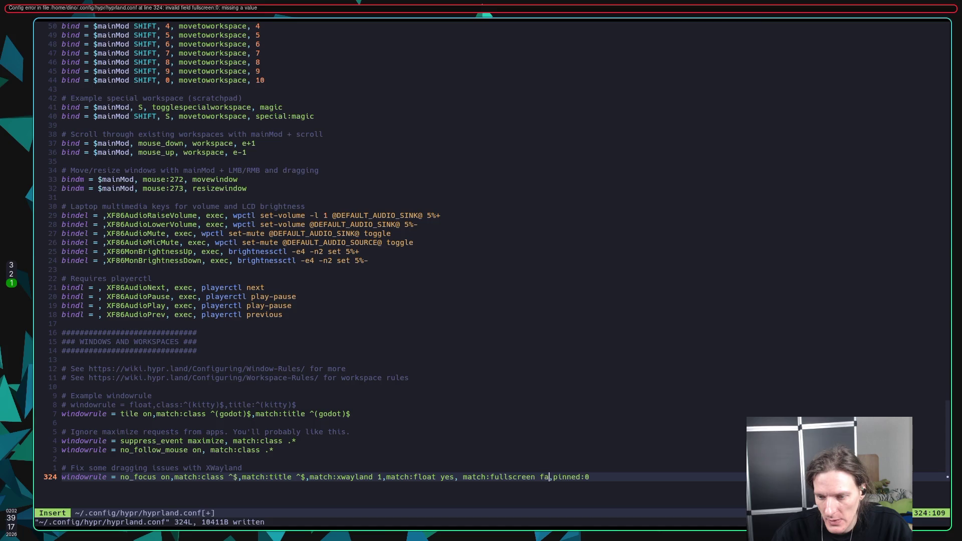
{"action": "key", "text": "Escape"}
{"action": "type", "text": ":w"}
{"action": "key", "text": "Return"}
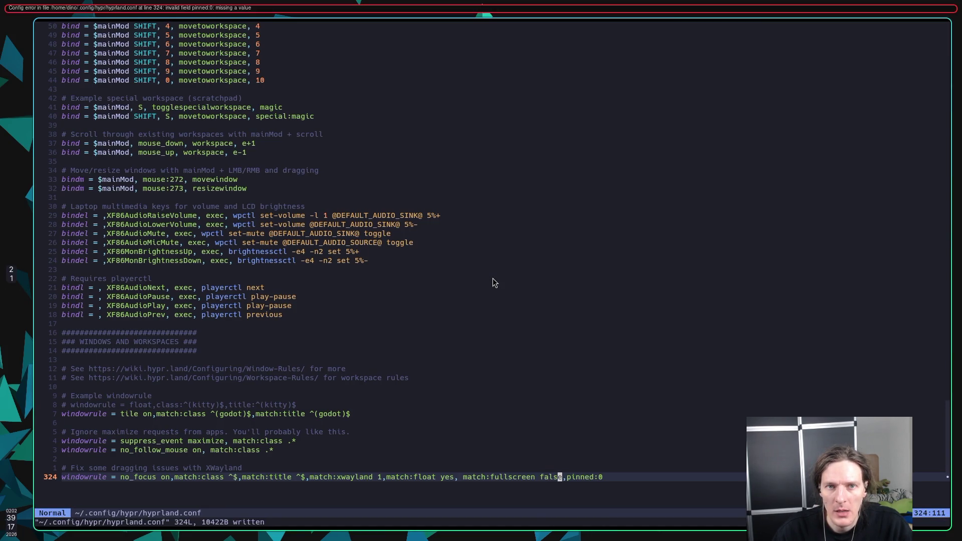
Change the float value from yes to 1 and save hyprland.conf
{"action": "key", "text": "b"}
{"action": "key", "text": "b"}
{"action": "key", "text": "b"}
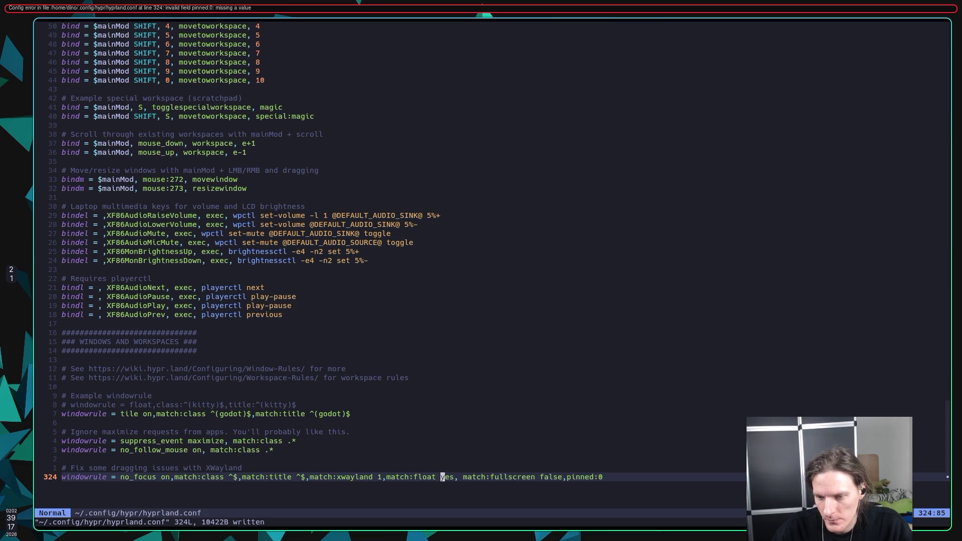
{"action": "type", "text": "cw"}
{"action": "type", "text": "true"}
{"action": "key", "text": "Escape"}
{"action": "type", "text": ":w"}
{"action": "key", "text": "Return"}
{"action": "key", "text": "l"}
{"action": "key", "text": "l"}
{"action": "key", "text": "l"}
{"action": "key", "text": "l"}
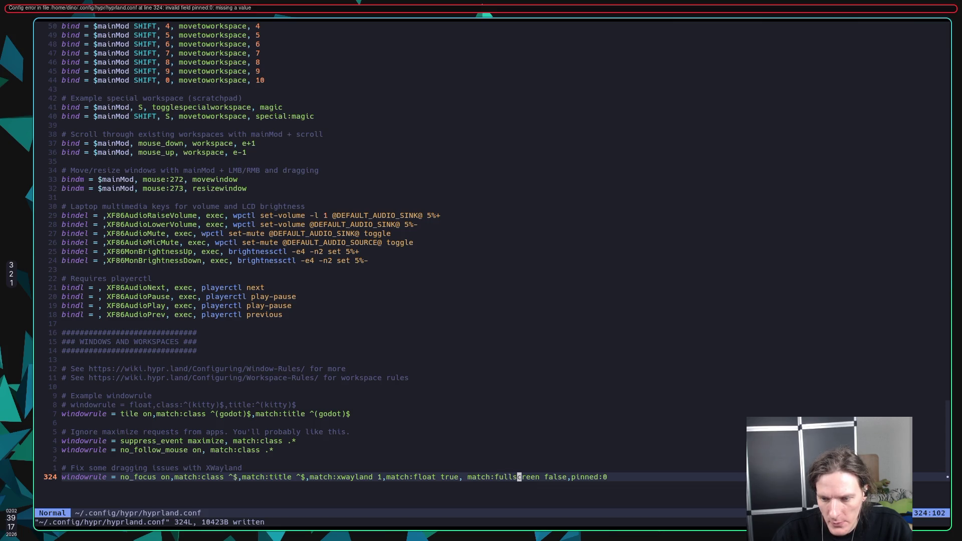
{"action": "key", "text": "b"}
{"action": "key", "text": "b"}
{"action": "key", "text": "b"}
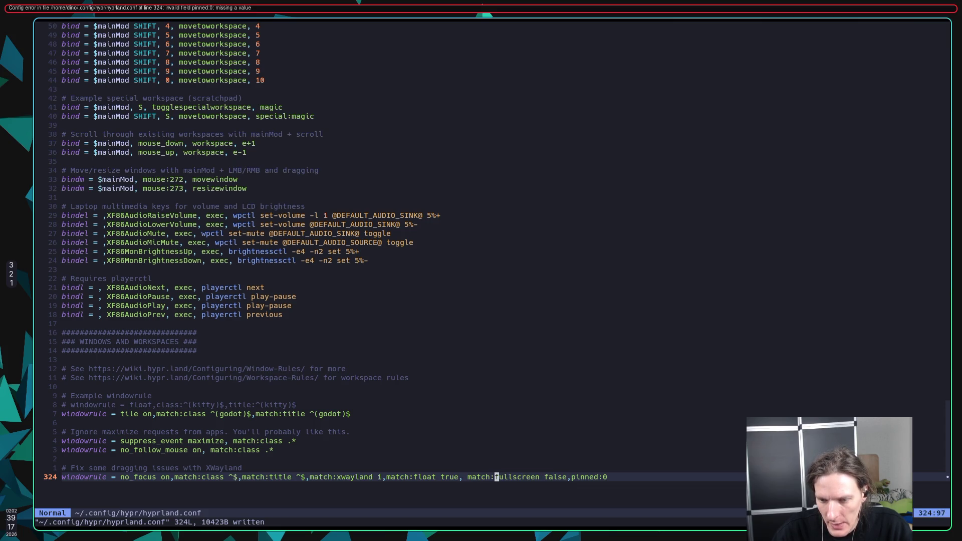
{"action": "key", "text": "l"}
{"action": "key", "text": "l"}
{"action": "type", "text": "x"}
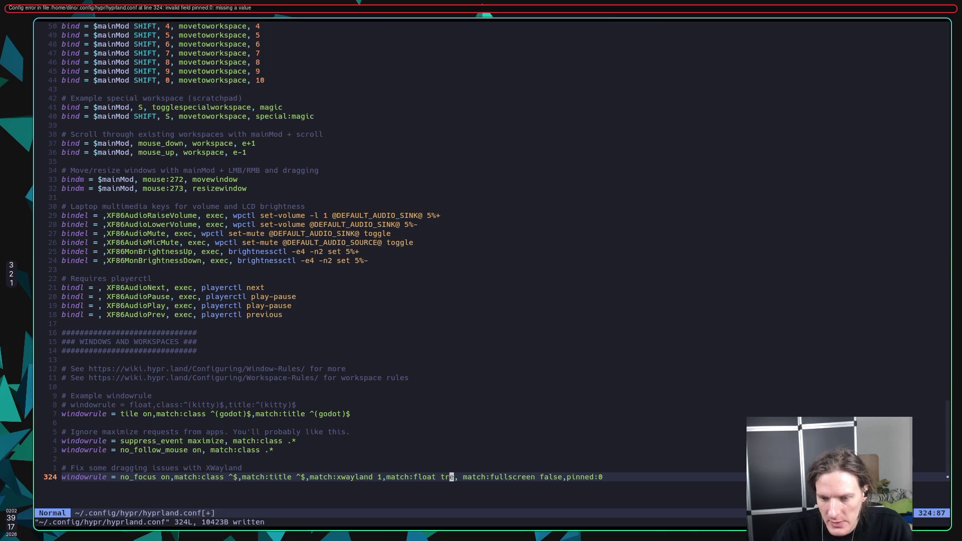
{"action": "type", "text": ":w"}
{"action": "key", "text": "Return"}
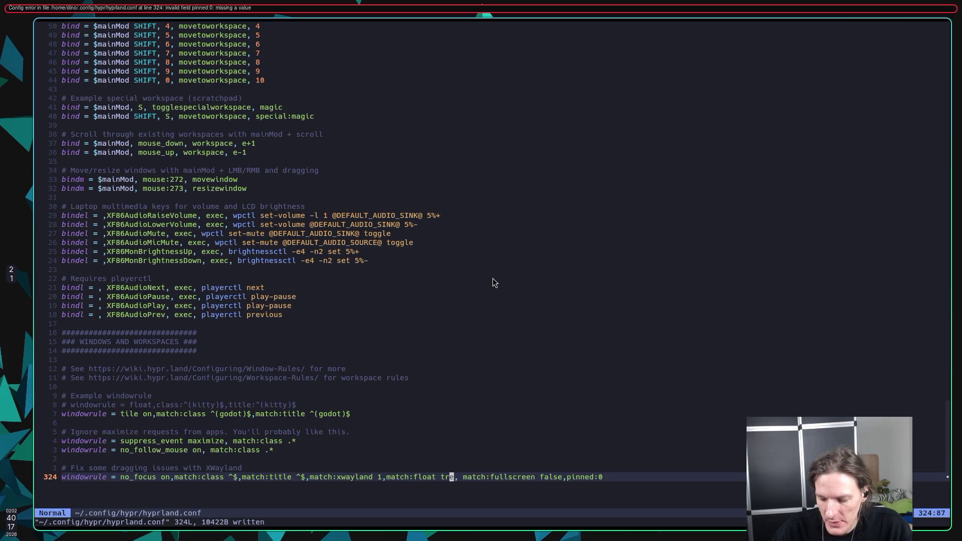
{"action": "key", "text": "h"}
{"action": "key", "text": "h"}
{"action": "type", "text": "cw"}
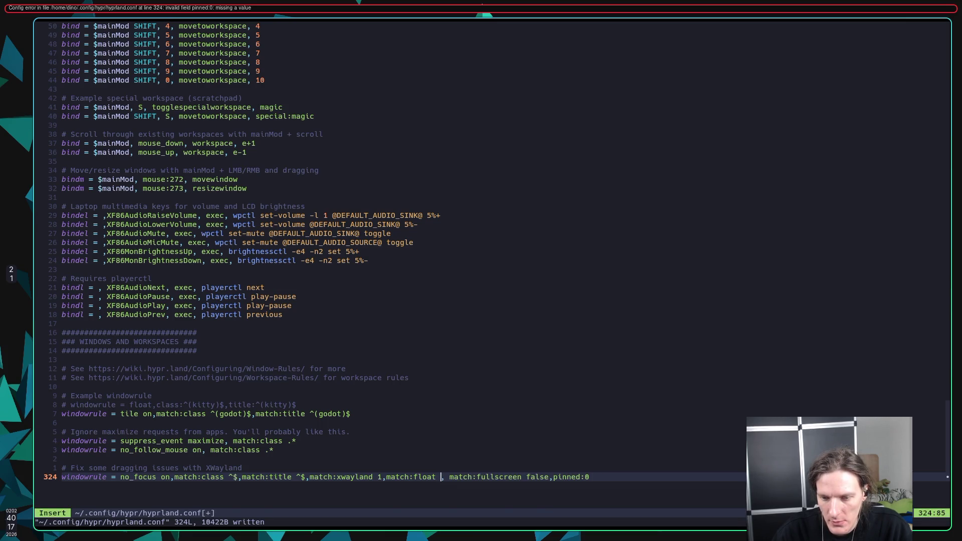
{"action": "type", "text": "1"}
{"action": "key", "text": "Escape"}
{"action": "type", "text": ":w"}
{"action": "key", "text": "Return"}
Change the fullscreen value from false to 0 and save
{"action": "key", "text": "w"}
{"action": "key", "text": "w"}
{"action": "key", "text": "w"}
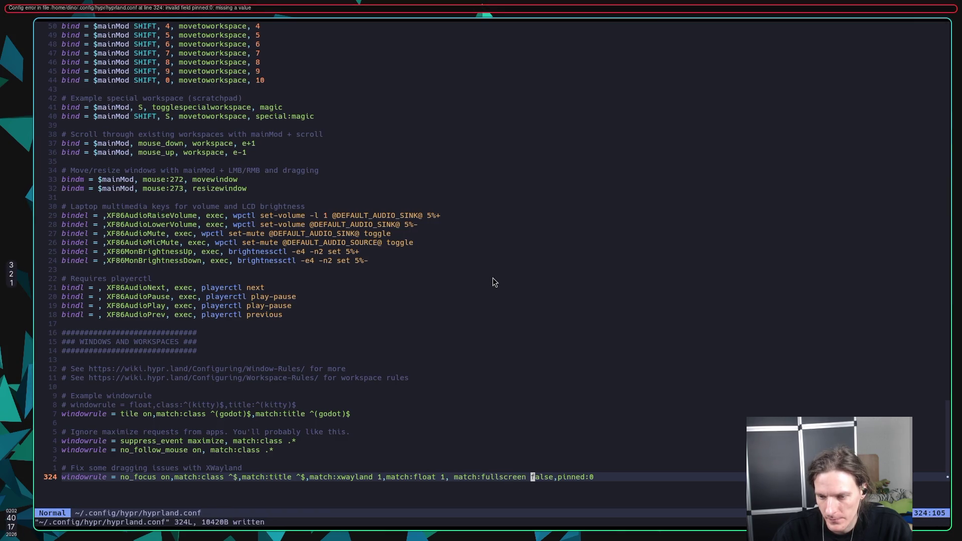
{"action": "type", "text": "cw0"}
{"action": "key", "text": "Escape"}
{"action": "type", "text": ":w"}
{"action": "key", "text": "Return"}
Add match: before pinned, save, and replace the colon before its 0 with a space
{"action": "type", "text": "wwimatch"}
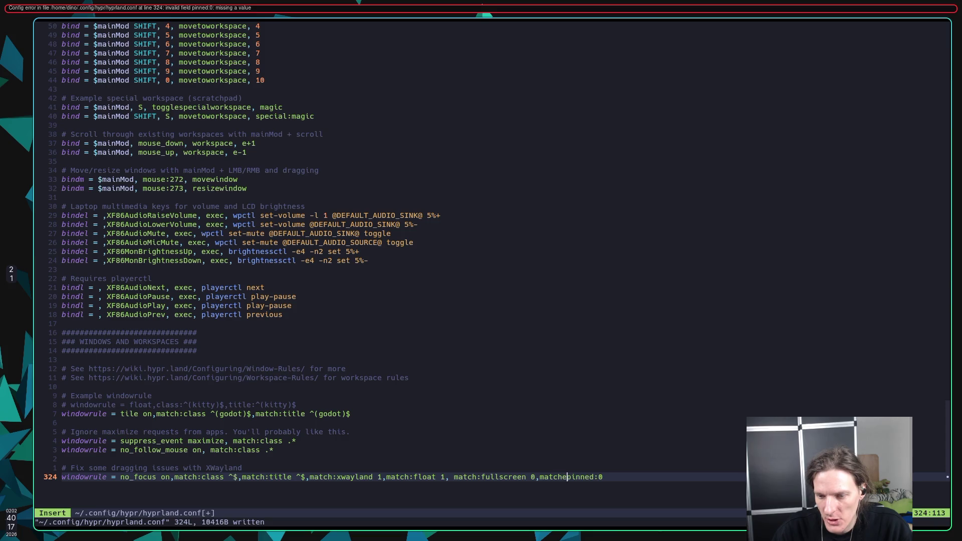
{"action": "type", "text": ":"}
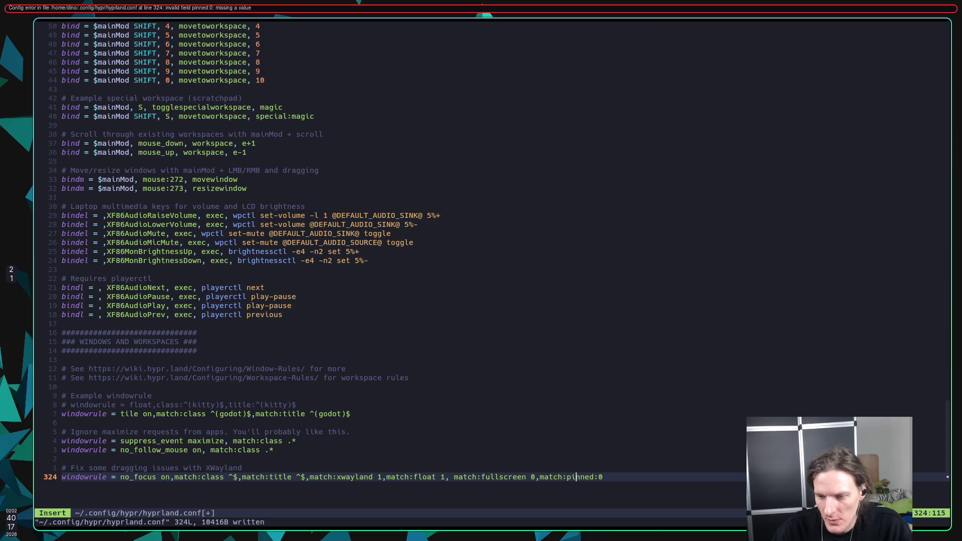
{"action": "key", "text": "Escape"}
{"action": "type", "text": ":w"}
{"action": "key", "text": "Return"}
{"action": "key", "text": "Left"}
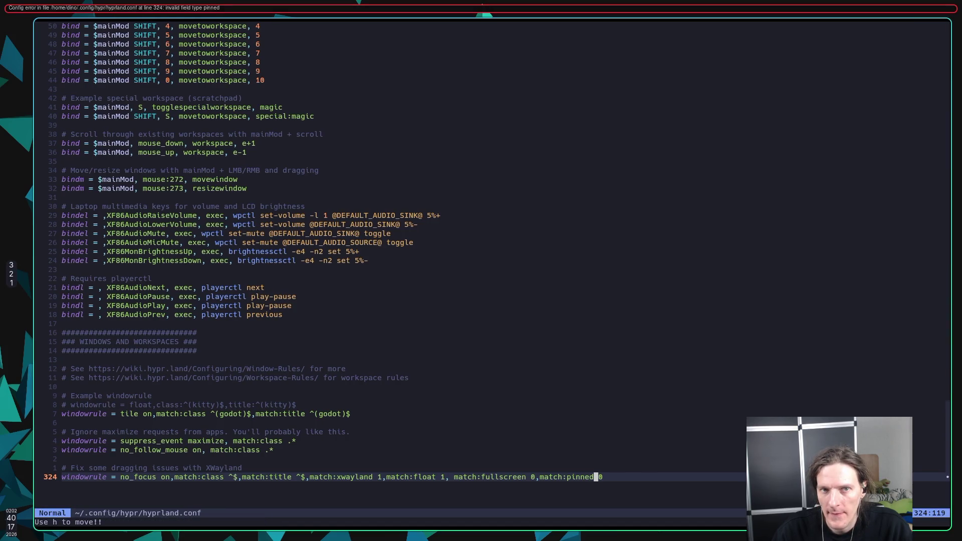
{"action": "key", "text": "r"}
{"action": "key", "text": "space"}
{"action": "key", "text": "b"}
{"action": "key", "text": "b"}
{"action": "key", "text": "b"}
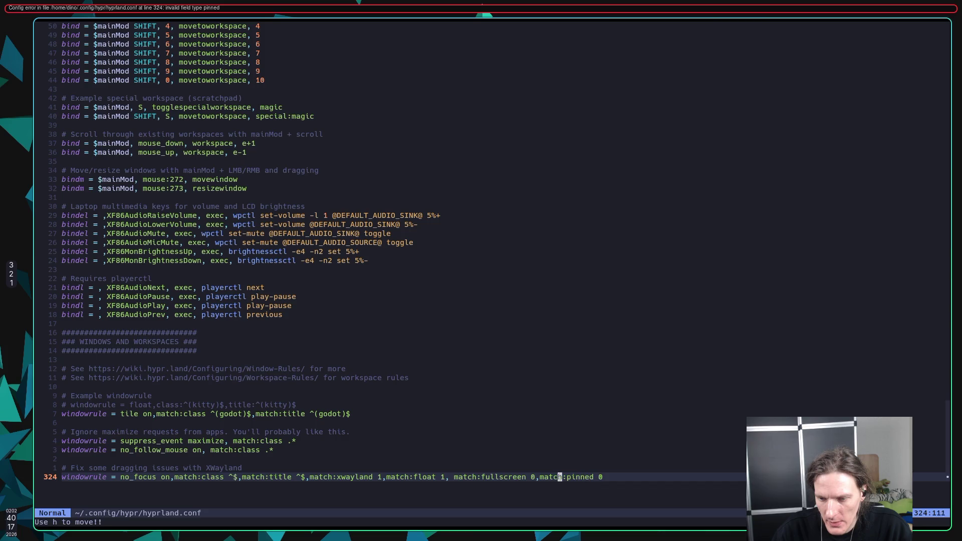
{"action": "key", "text": "i"}
{"action": "key", "text": "Escape"}
{"action": "key", "text": "w"}
{"action": "key", "text": "w"}
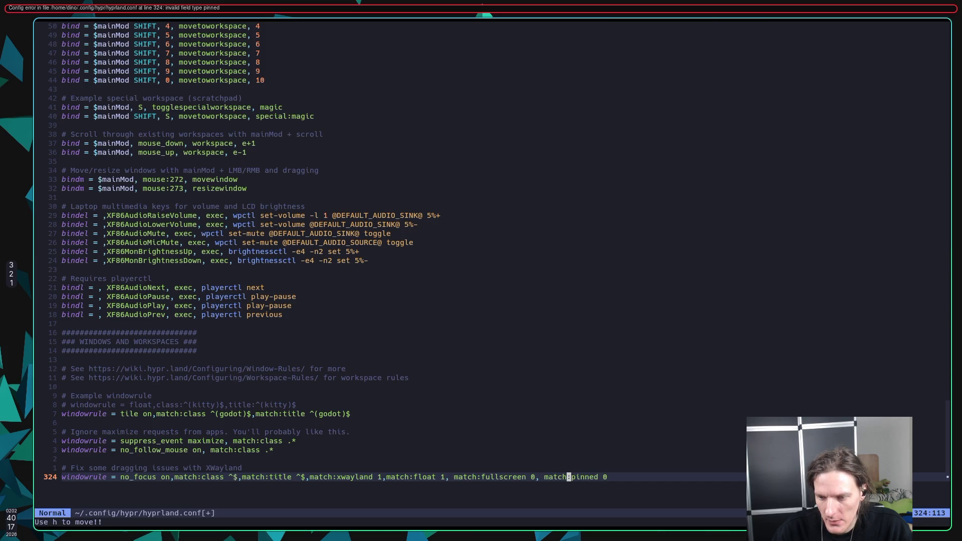
After checking the wiki props table, shorten pinned to match:pin 0, save, and quit Neovim
{"action": "key", "text": "super+2"}
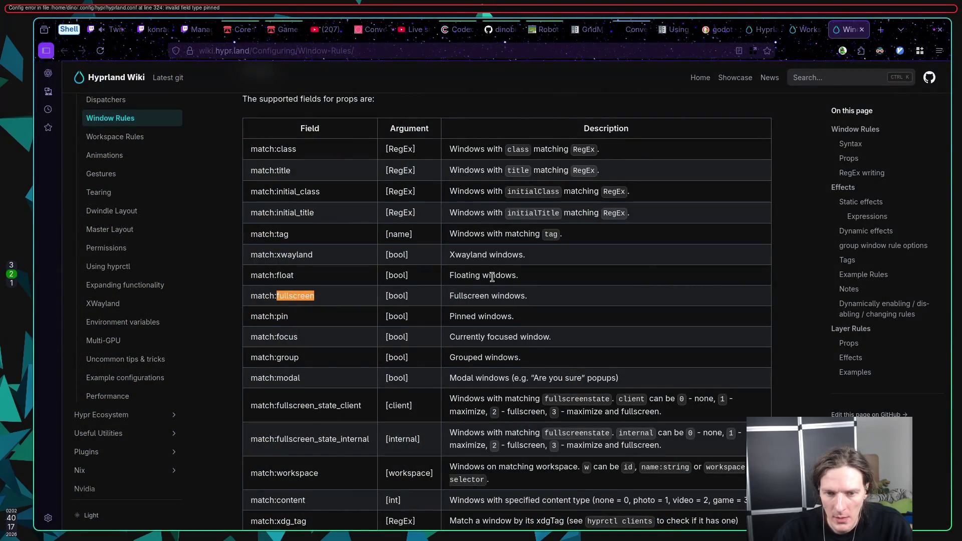
{"action": "scroll", "coordinate": [493, 277], "scroll_direction": "down", "scroll_amount": 2}
{"action": "key", "text": "super+1"}
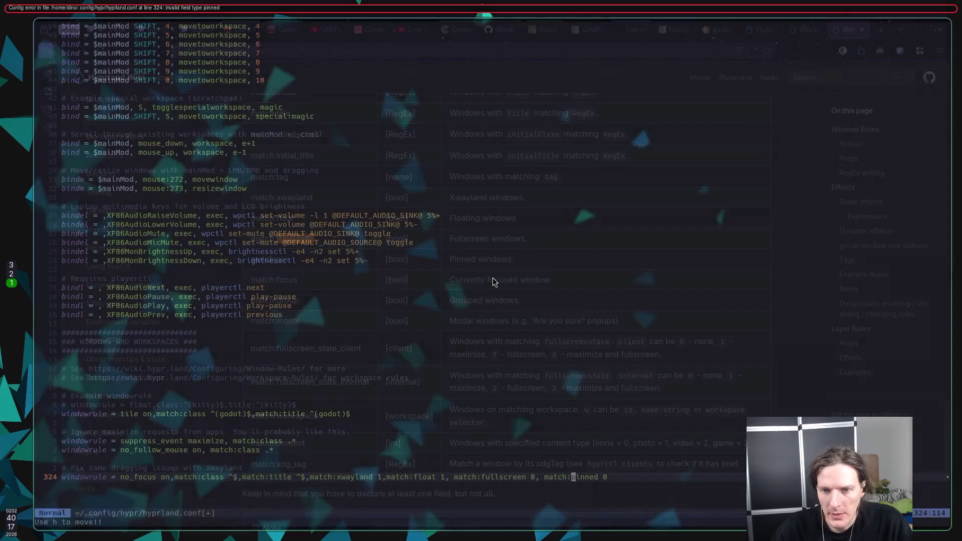
{"action": "key", "text": "l"}
{"action": "key", "text": "l"}
{"action": "key", "text": "d"}
{"action": "key", "text": "e"}
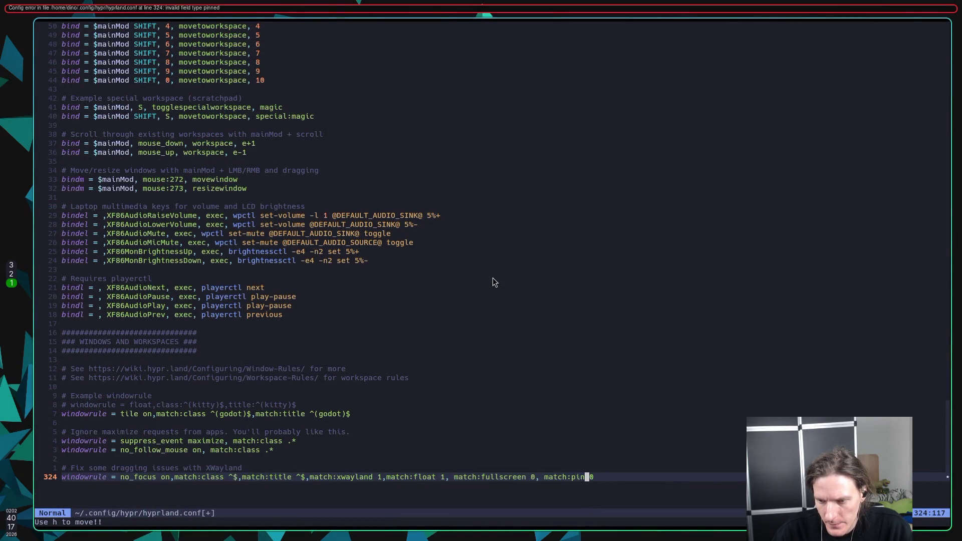
{"action": "type", "text": ":w"}
{"action": "key", "text": "Return"}
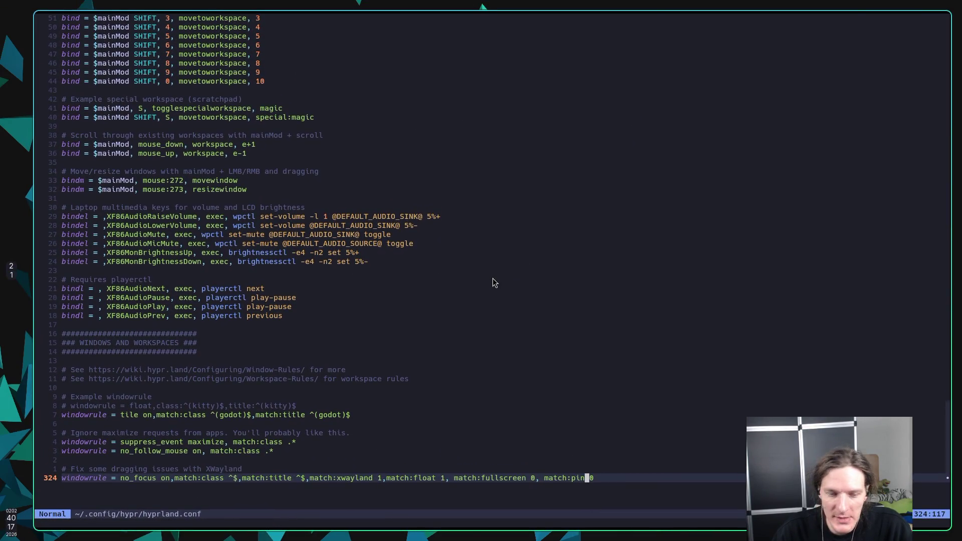
{"action": "type", "text": "k:w"}
{"action": "key", "text": "Return"}
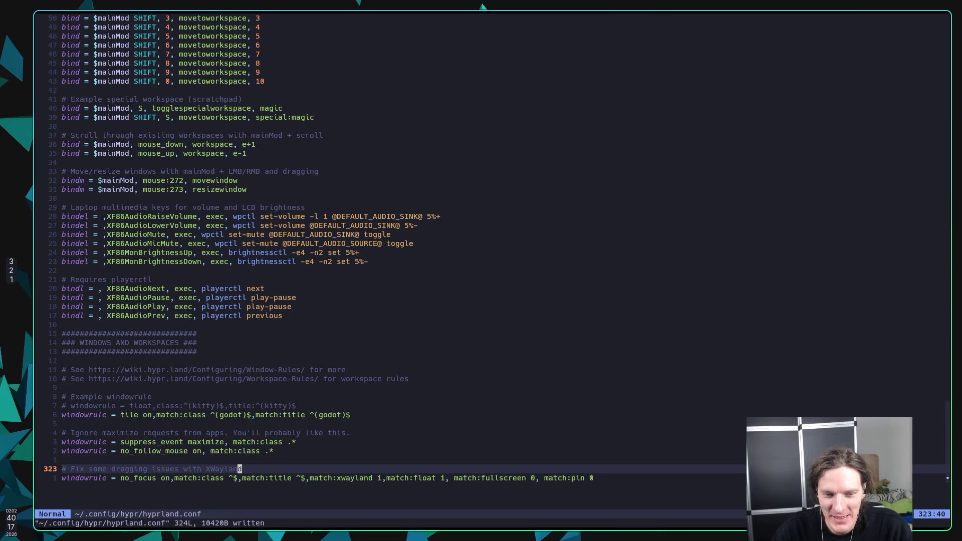
{"action": "type", "text": ":qa"}
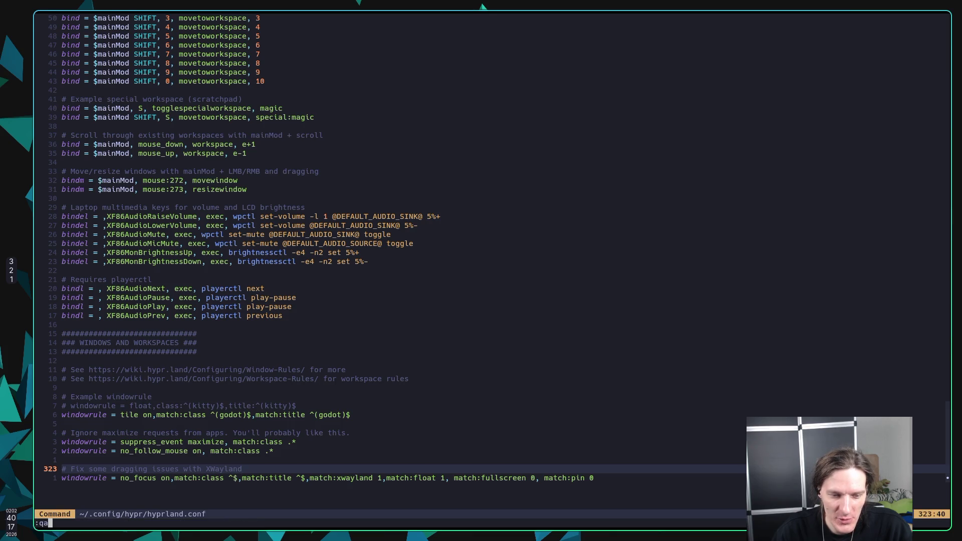
{"action": "key", "text": "Return"}
In Firefox, close the Workspace Rules wiki tab and the Hyprland news tab
{"action": "key", "text": "super+2"}
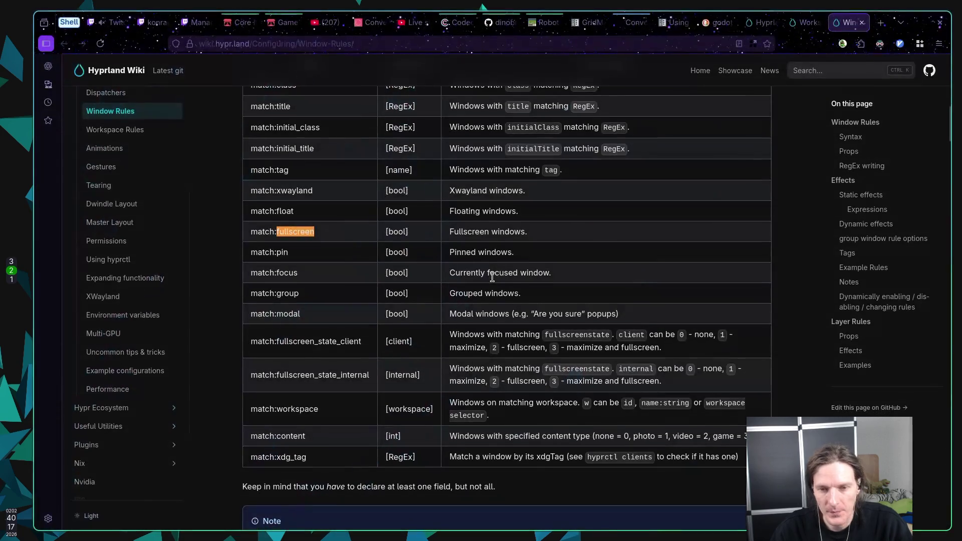
{"action": "key", "text": "alt+Left"}
{"action": "key", "text": "ctrl+w"}
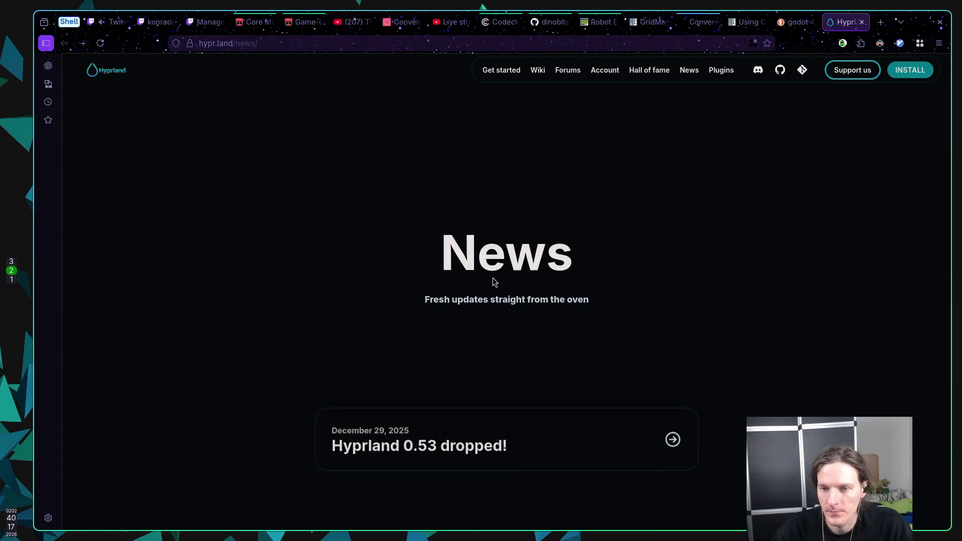
{"action": "key", "text": "ctrl+w"}
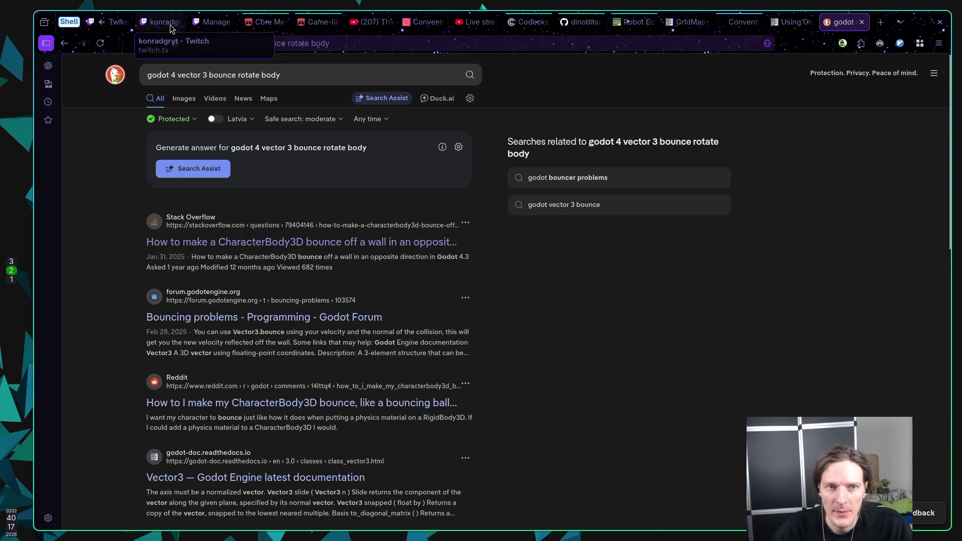
Check the YouTube Studio livestreaming tab, ending on the Twitch Stream Manager tab
{"action": "left_click", "coordinate": [116, 22]}
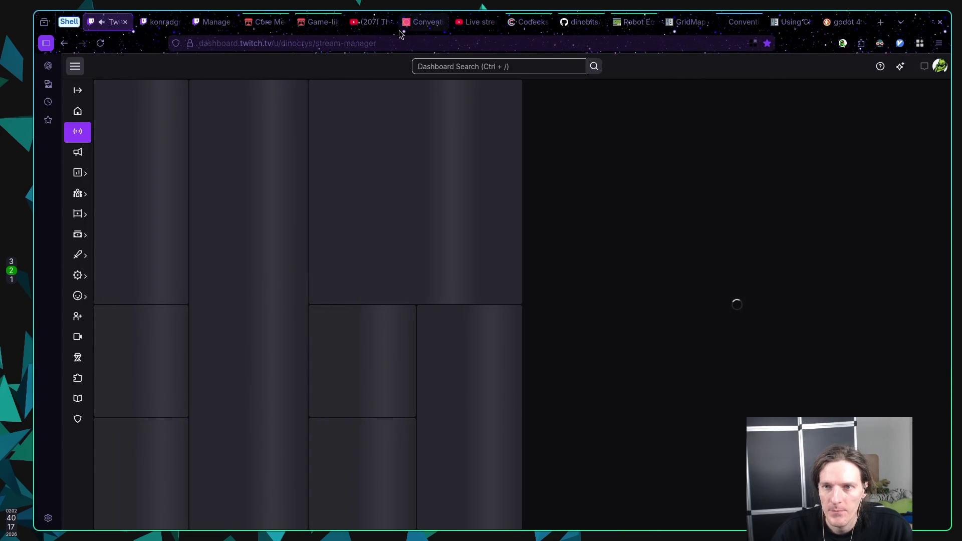
{"action": "left_click", "coordinate": [472, 22]}
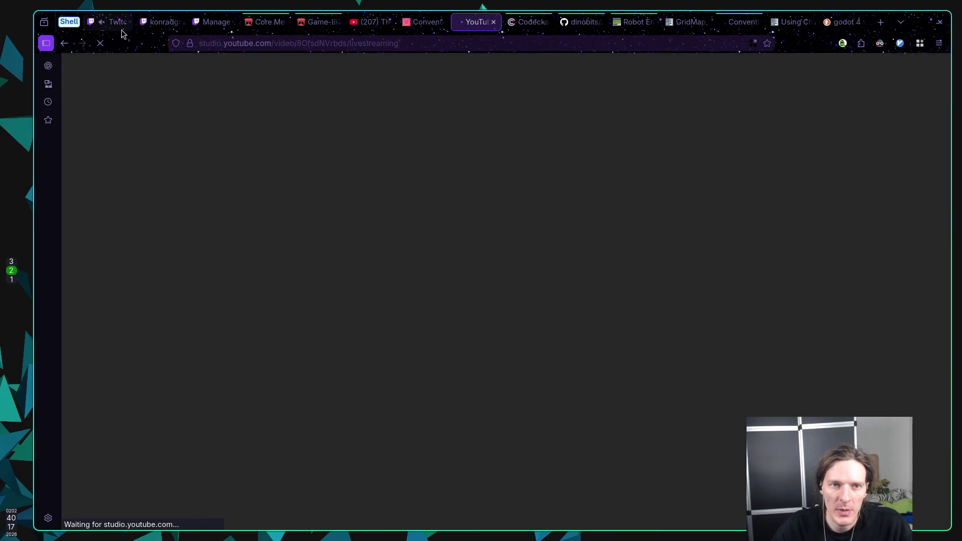
{"action": "left_click", "coordinate": [118, 22]}
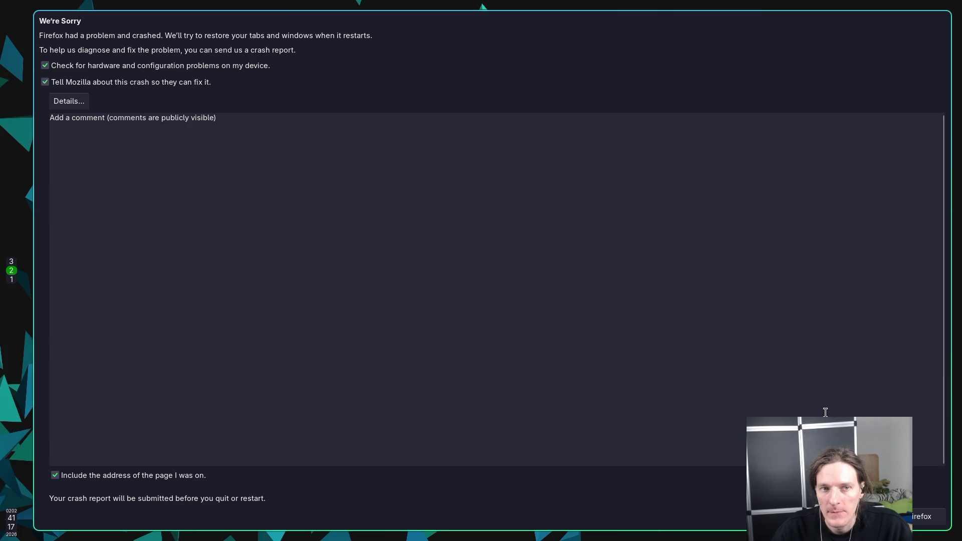
Submit the crash report and restart Firefox to restore the Twitch Stream Manager
{"action": "left_click", "coordinate": [902, 516]}
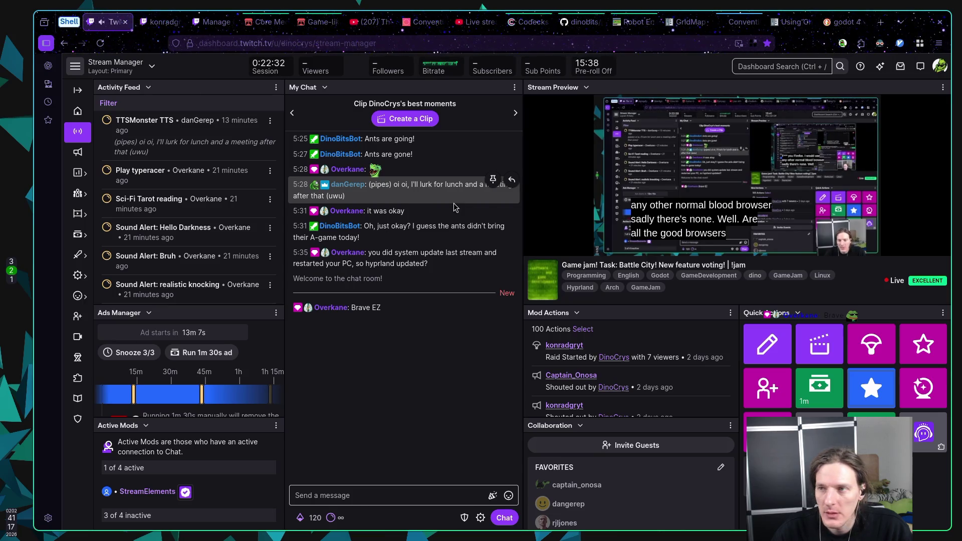
Search the web for brave in a new tab and open the Brave Browser Download result
{"action": "left_click", "coordinate": [840, 23]}
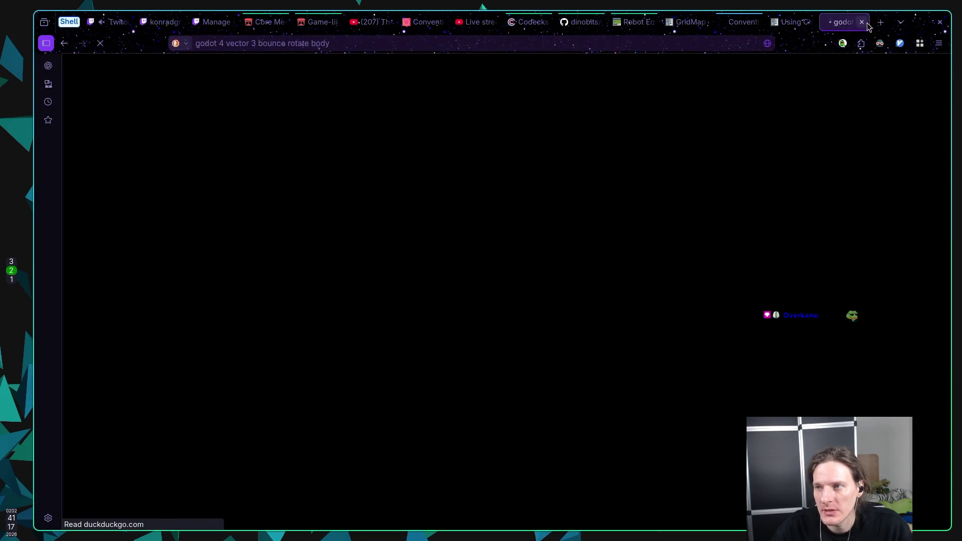
{"action": "left_click", "coordinate": [881, 22]}
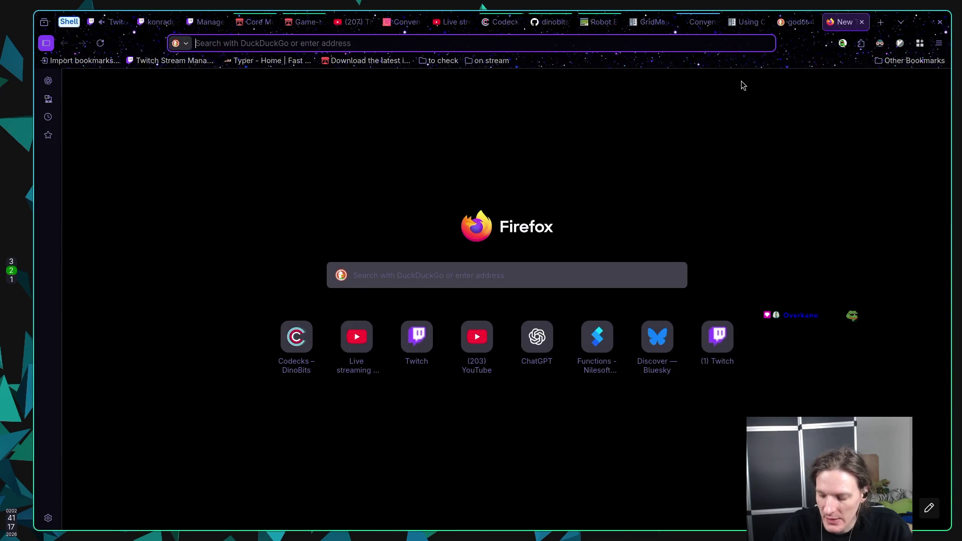
{"action": "type", "text": "brave"}
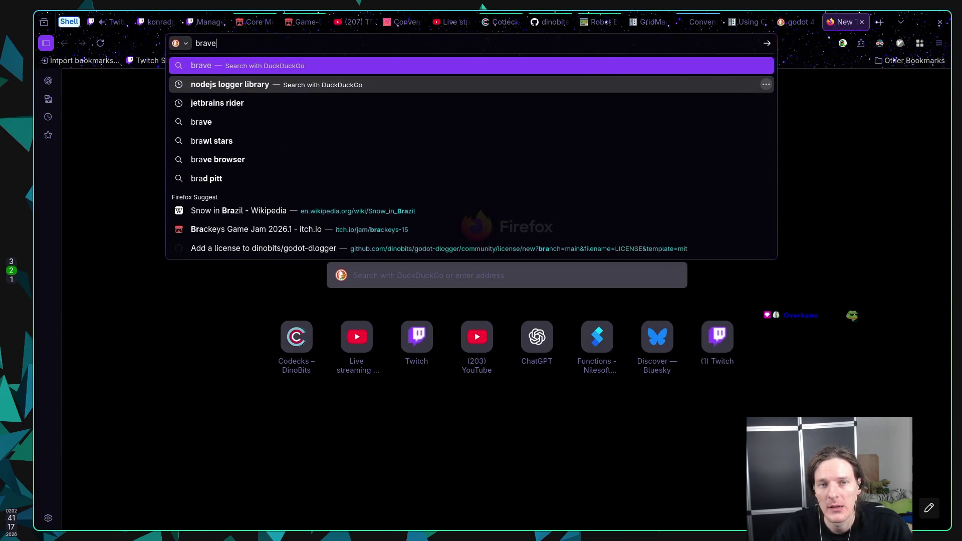
{"action": "key", "text": "Return"}
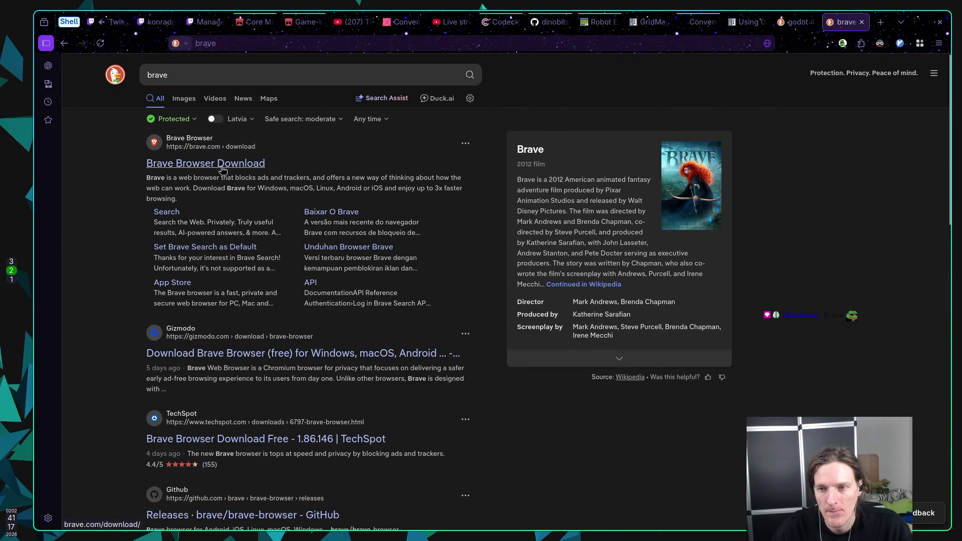
{"action": "left_click", "coordinate": [223, 170]}
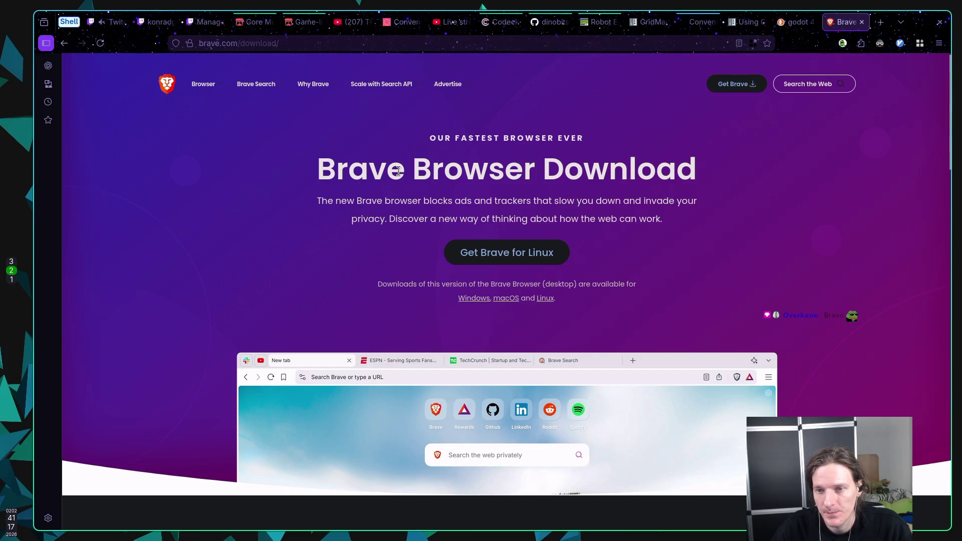
{"action": "scroll", "coordinate": [370, 153], "scroll_direction": "down", "scroll_amount": 8}
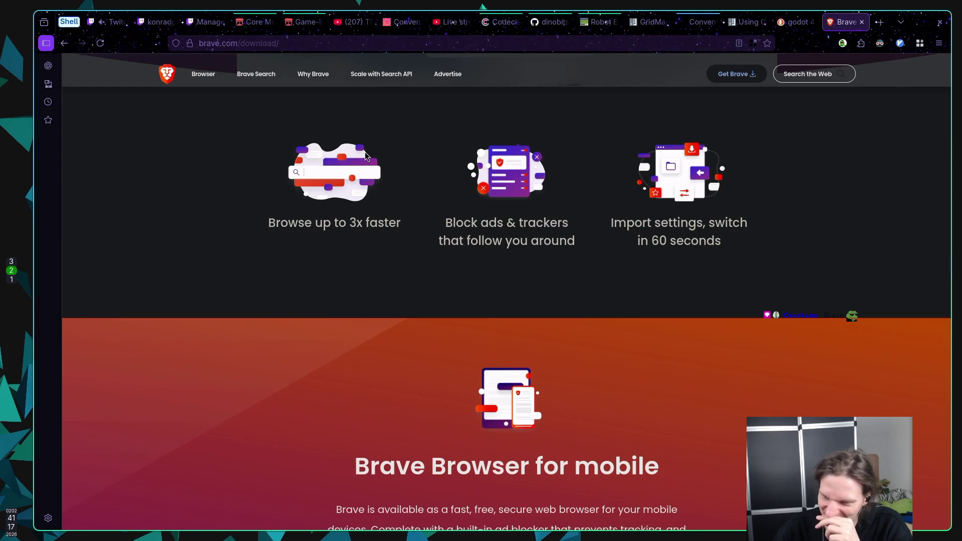
{"action": "scroll", "coordinate": [365, 152], "scroll_direction": "down", "scroll_amount": 8}
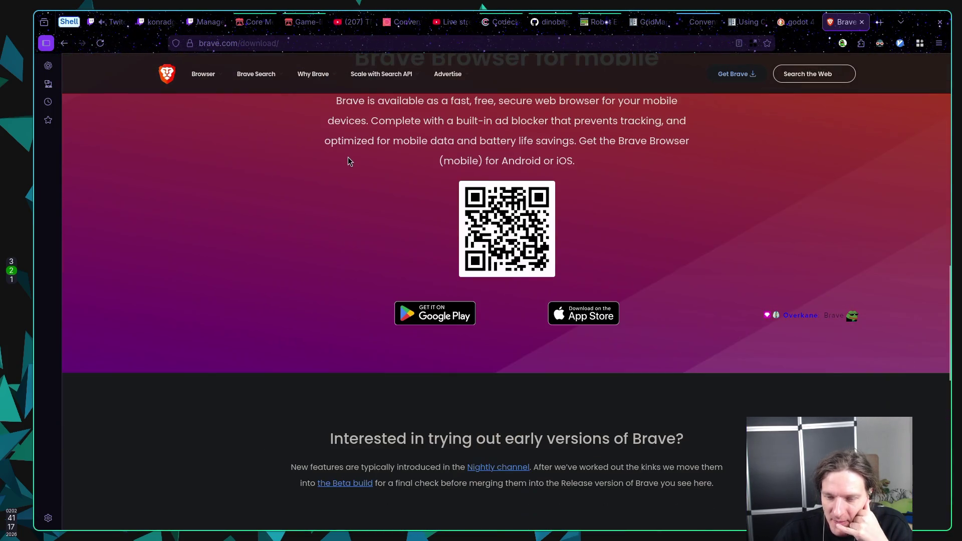
{"action": "scroll", "coordinate": [348, 160], "scroll_direction": "down", "scroll_amount": 5}
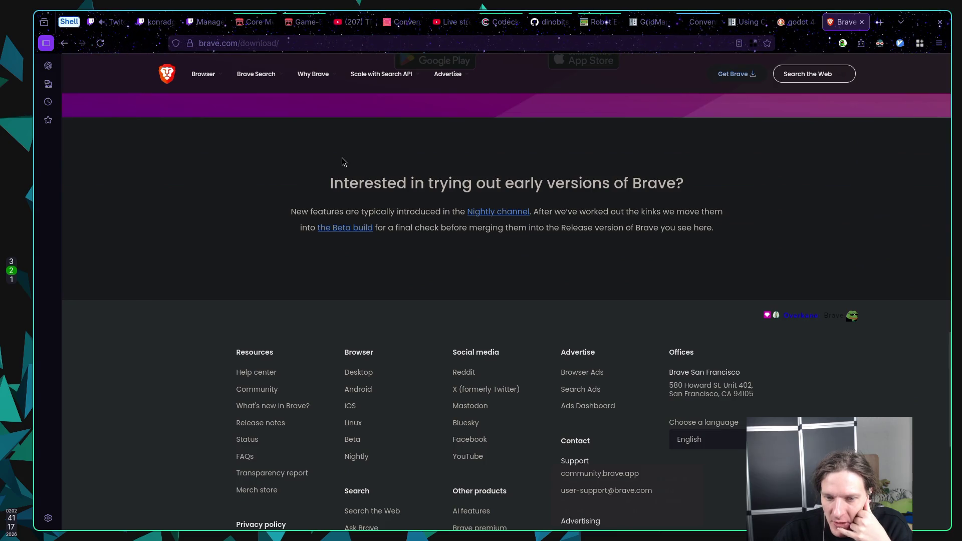
{"action": "scroll", "coordinate": [337, 162], "scroll_direction": "down", "scroll_amount": 6}
{"action": "scroll", "coordinate": [331, 160], "scroll_direction": "up", "scroll_amount": 10}
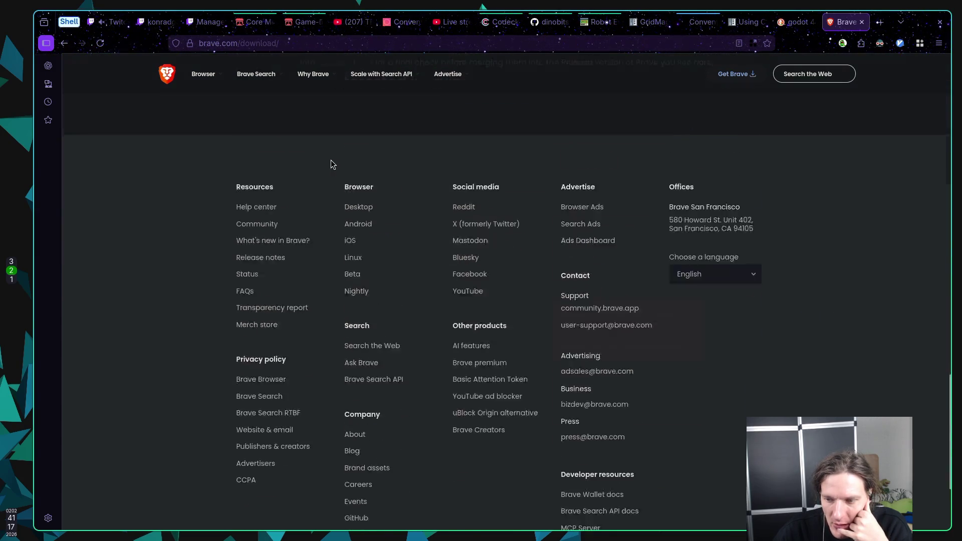
{"action": "scroll", "coordinate": [330, 164], "scroll_direction": "up", "scroll_amount": 14}
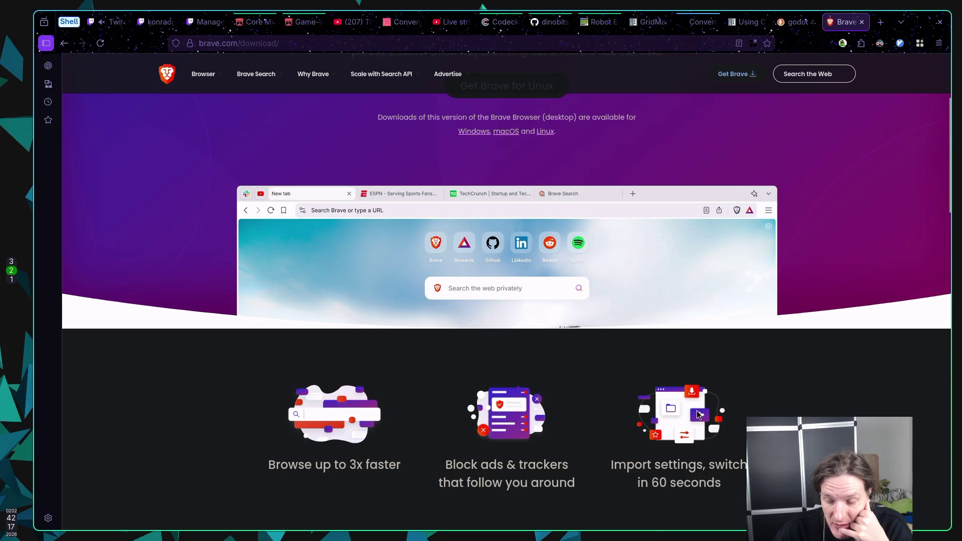
{"action": "scroll", "coordinate": [692, 405], "scroll_direction": "up", "scroll_amount": 3}
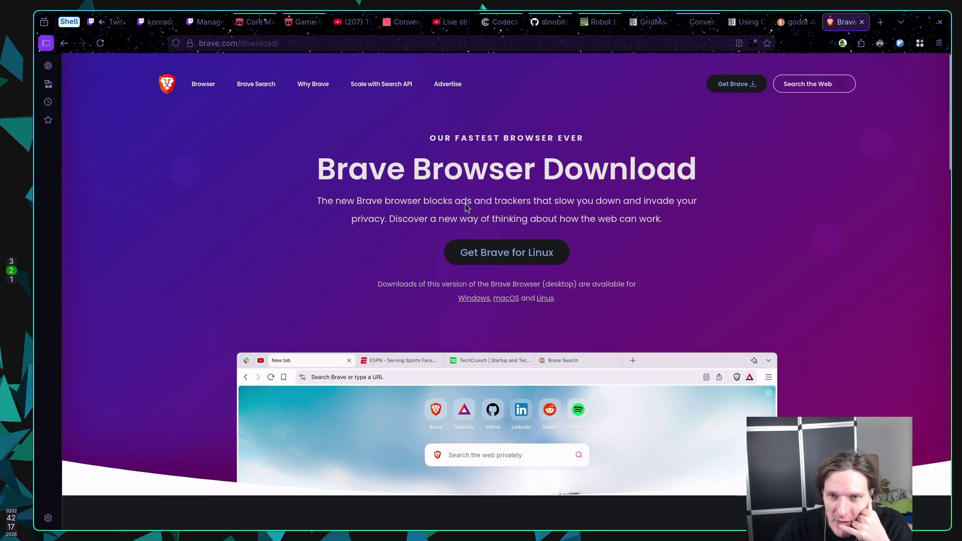
{"action": "mouse_move", "coordinate": [394, 84]}
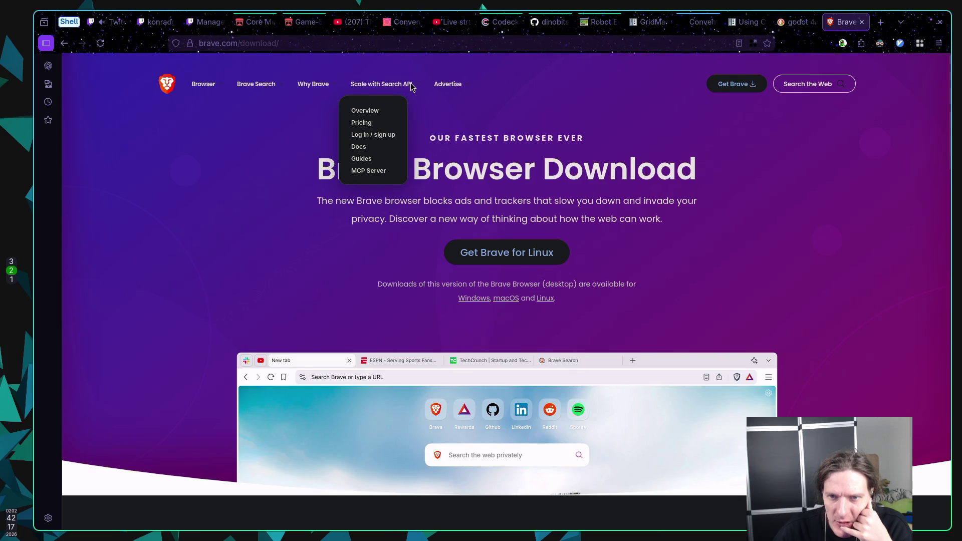
{"action": "mouse_move", "coordinate": [323, 83]}
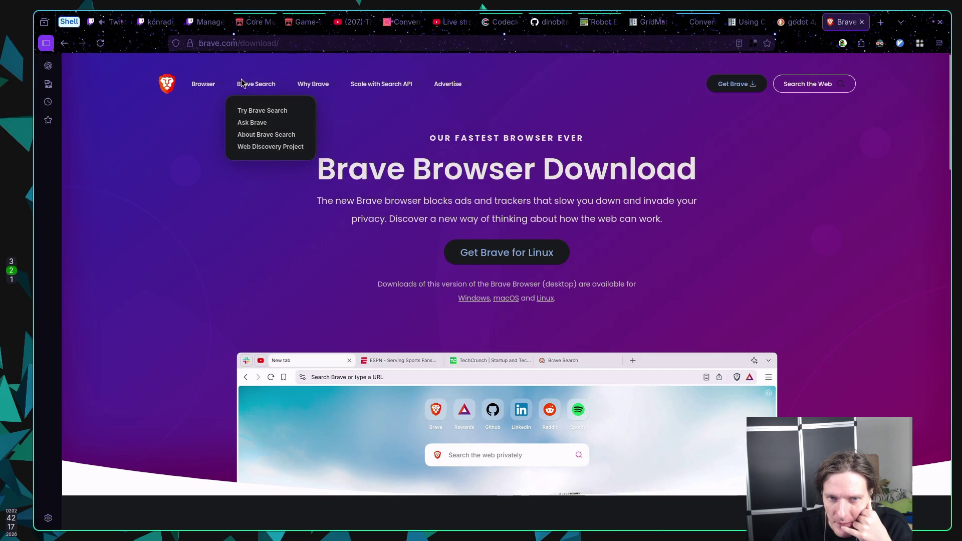
{"action": "mouse_move", "coordinate": [197, 85]}
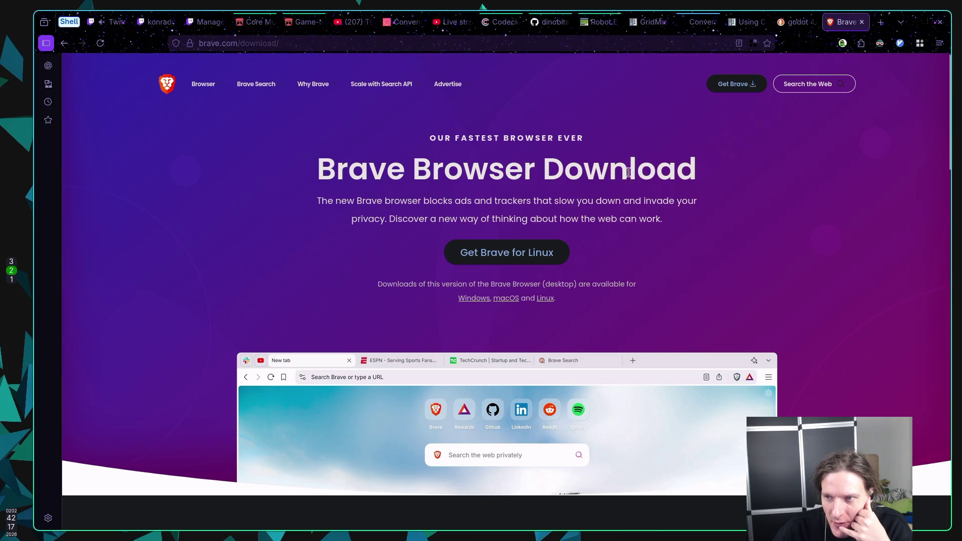
{"action": "mouse_move", "coordinate": [447, 86]}
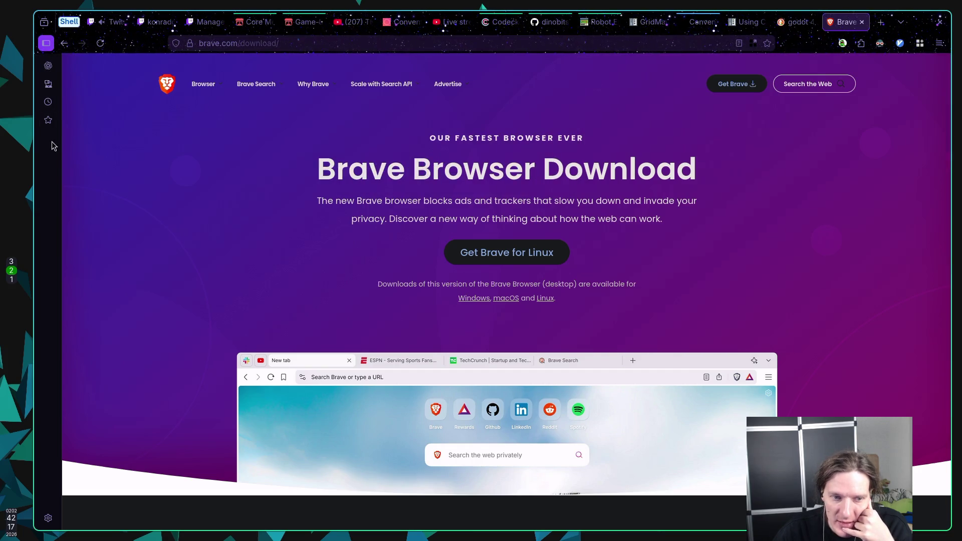
Hide the Firefox sidebar and scroll through the Brave download page, returning to its top
{"action": "left_click", "coordinate": [45, 45]}
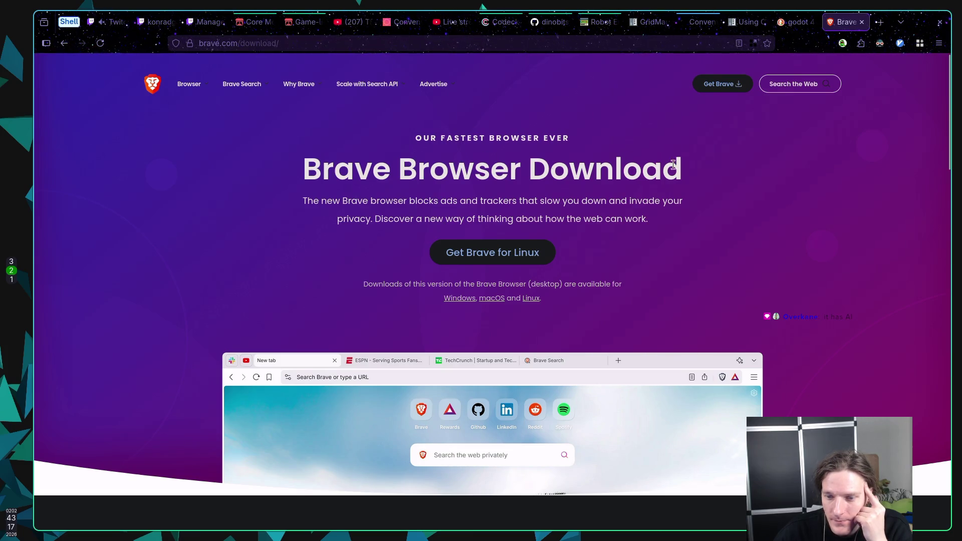
{"action": "scroll", "coordinate": [672, 168], "scroll_direction": "down", "scroll_amount": 10}
{"action": "scroll", "coordinate": [662, 167], "scroll_direction": "down", "scroll_amount": 12}
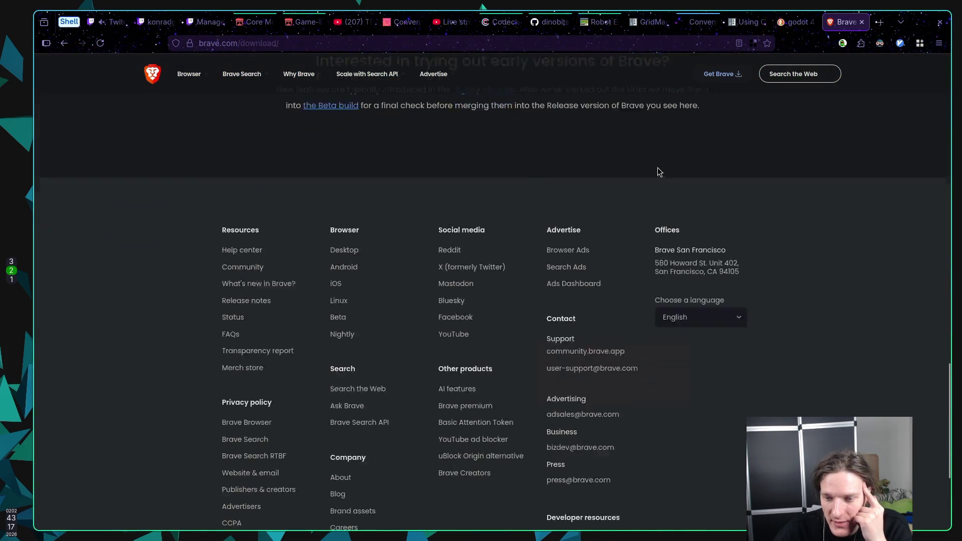
{"action": "scroll", "coordinate": [654, 167], "scroll_direction": "up", "scroll_amount": 7}
{"action": "scroll", "coordinate": [652, 167], "scroll_direction": "up", "scroll_amount": 10}
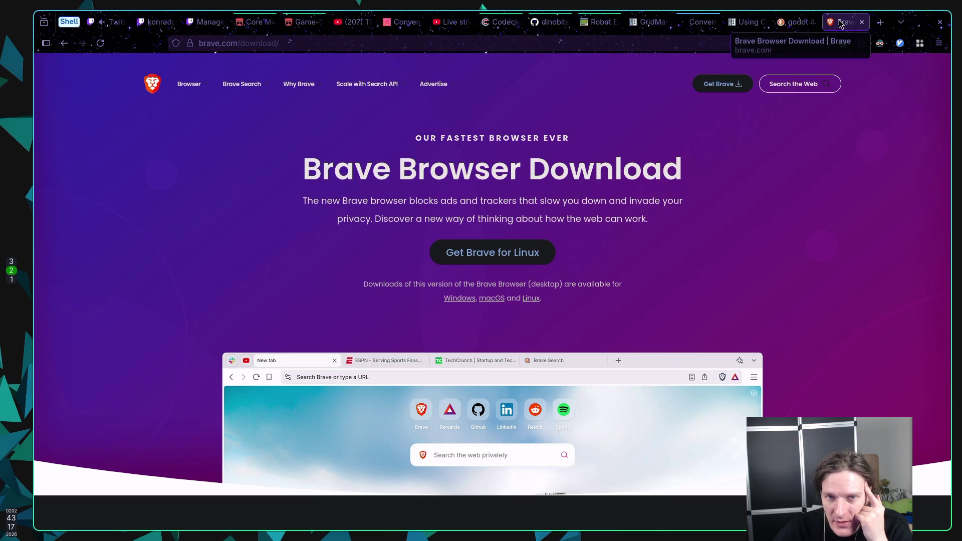
Step through the godot, ChatGPT and GridMap tabs to reach YouTube Studio's Live streaming page
{"action": "left_click", "coordinate": [795, 20]}
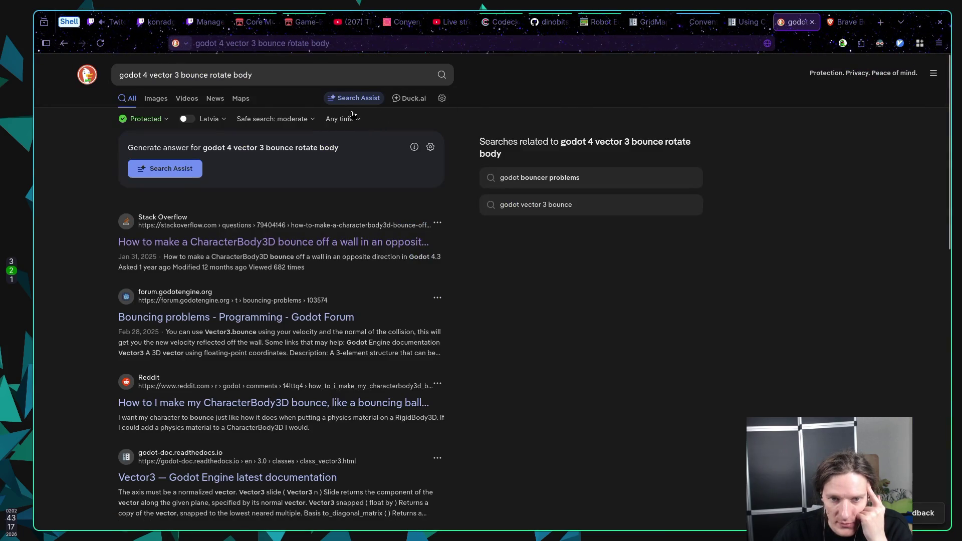
{"action": "left_click", "coordinate": [697, 22]}
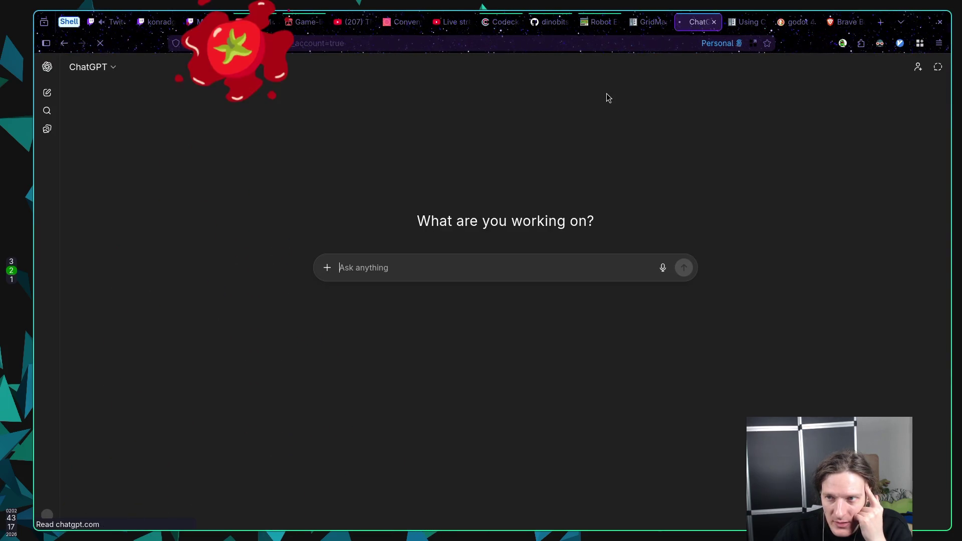
{"action": "left_click", "coordinate": [643, 21]}
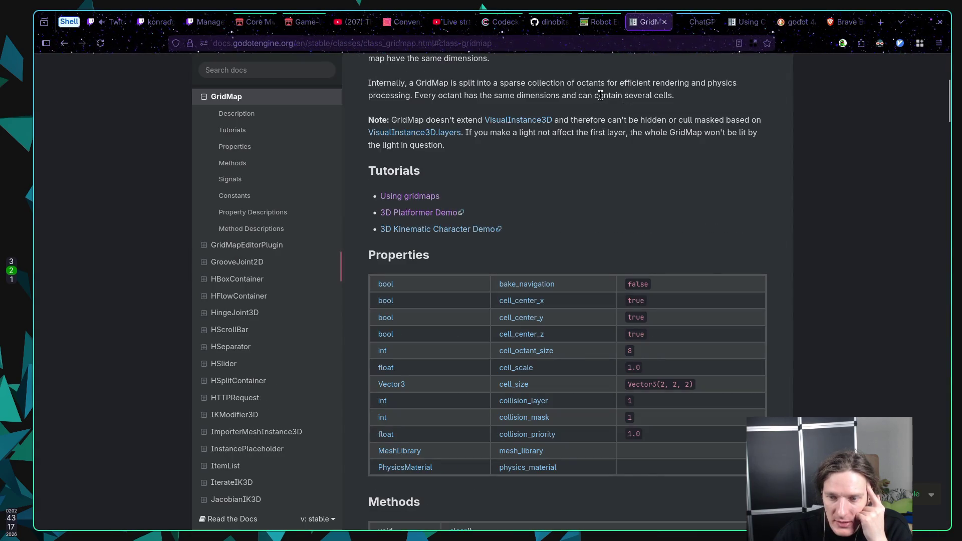
{"action": "left_click", "coordinate": [444, 23]}
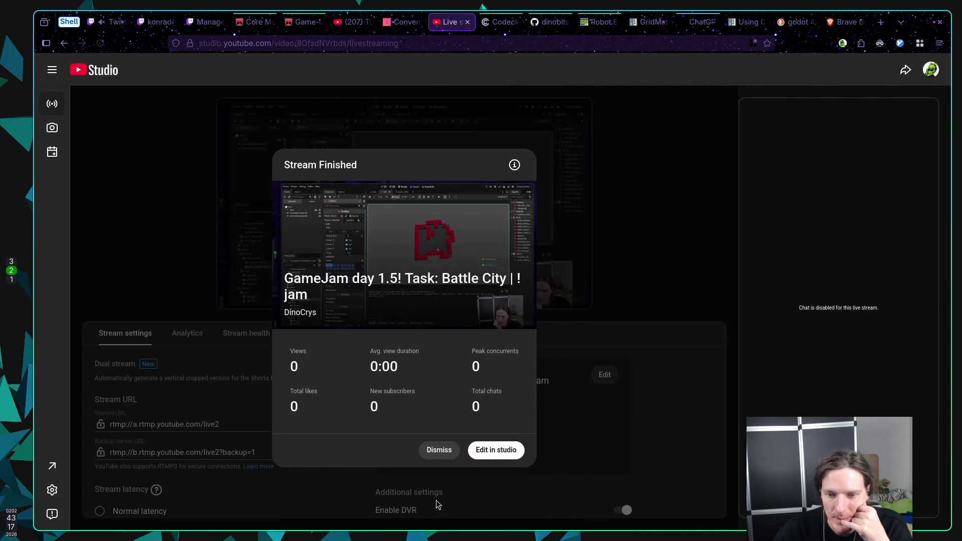
Dismiss the summary, replace 'day 1.5' in the stream title with 'New jame feature voting!', and save
{"action": "left_click", "coordinate": [438, 451]}
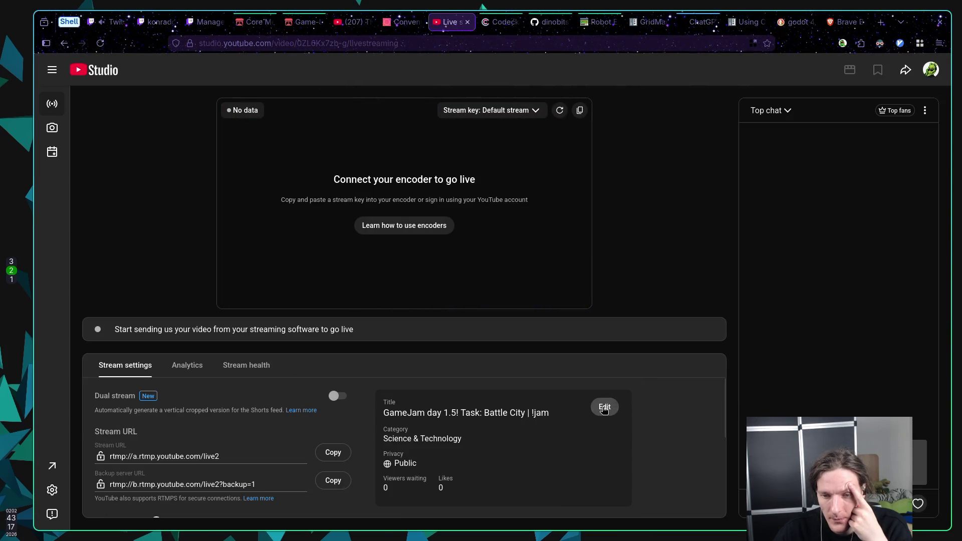
{"action": "left_click", "coordinate": [600, 411]}
{"action": "left_click", "coordinate": [447, 199]}
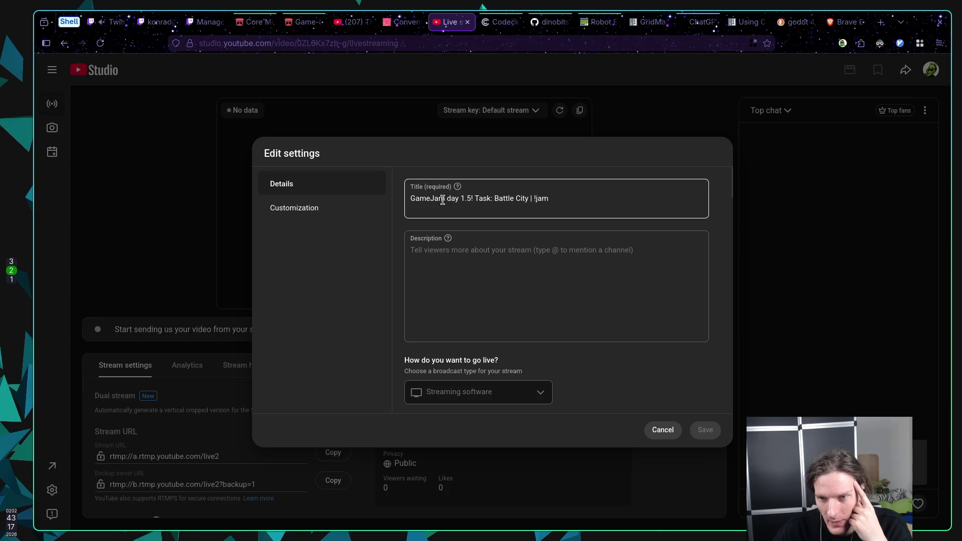
{"action": "left_click_drag", "start_coordinate": [448, 198], "coordinate": [472, 199]}
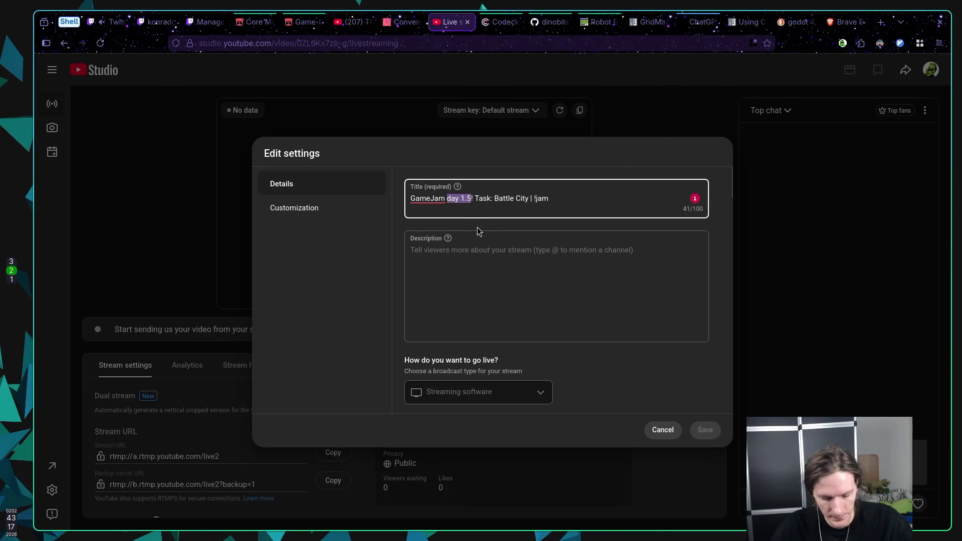
{"action": "key", "text": "BackSpace"}
{"action": "key", "text": "BackSpace"}
{"action": "left_click", "coordinate": [504, 198]}
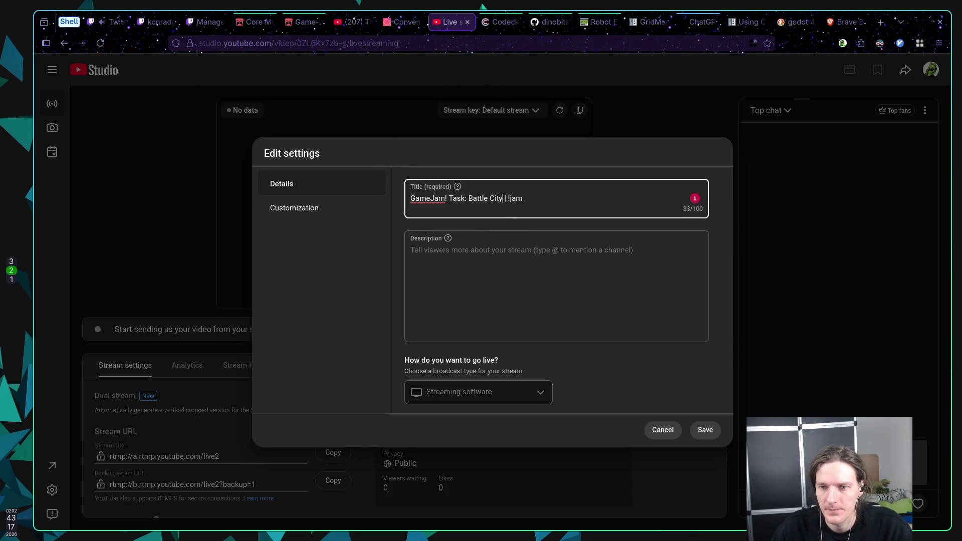
{"action": "type", "text": "! "}
{"action": "type", "text": "New fe"}
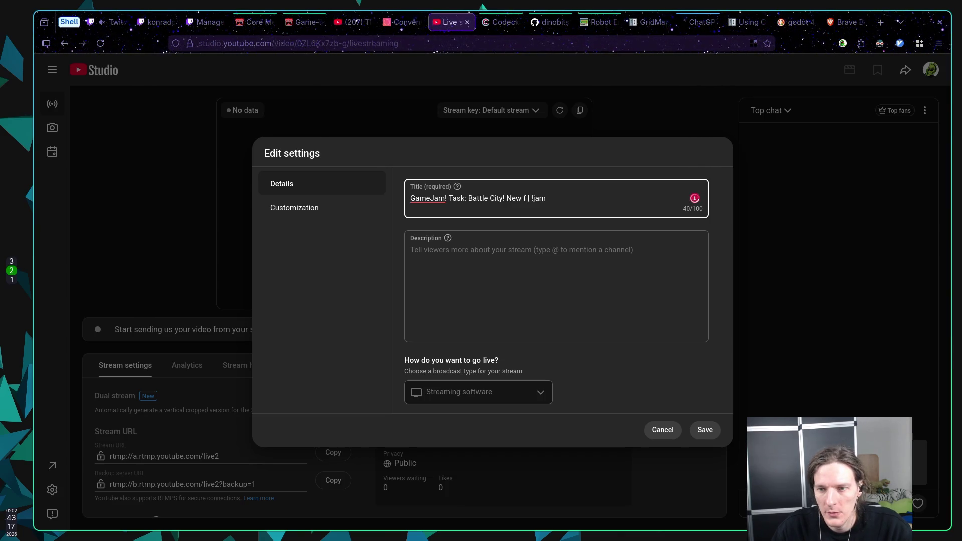
{"action": "type", "text": "ature"}
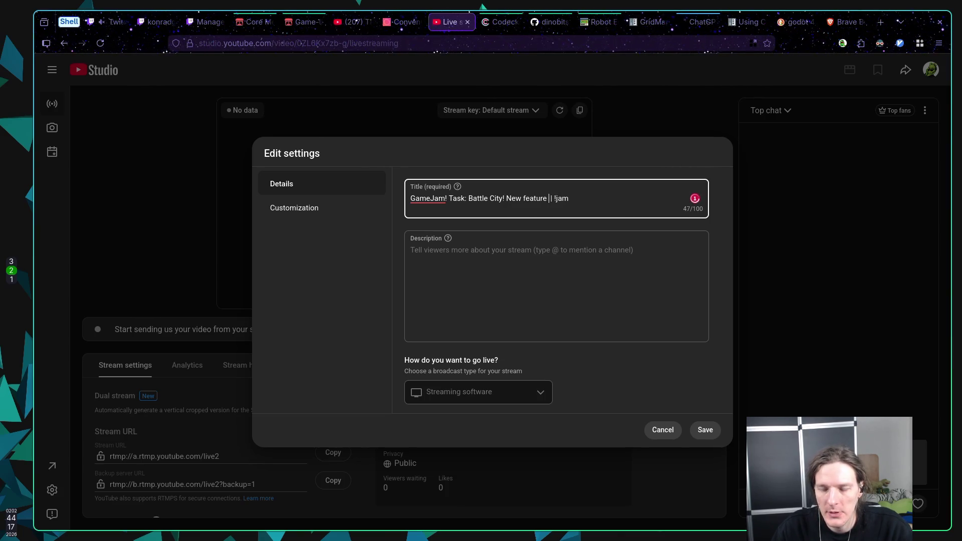
{"action": "left_click", "coordinate": [523, 199]}
{"action": "type", "text": "jam"}
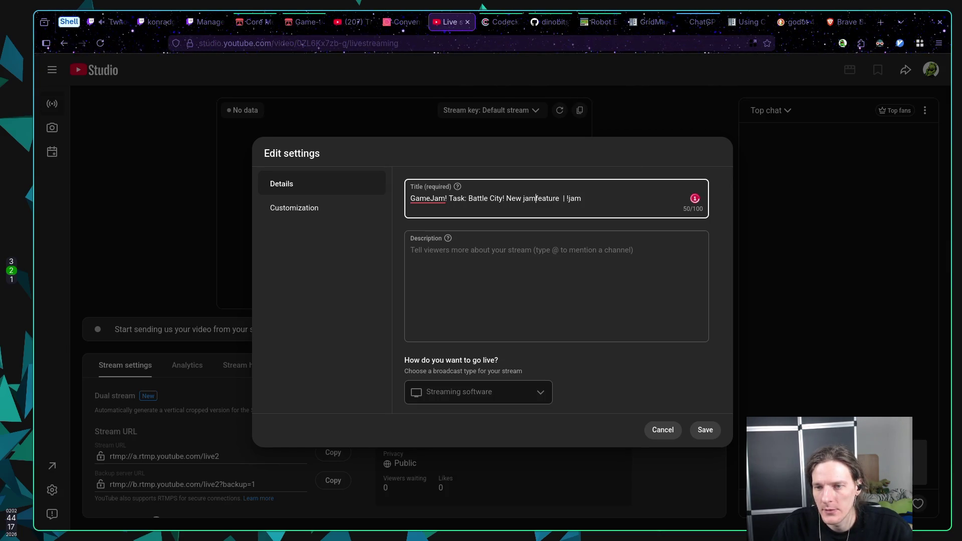
{"action": "type", "text": "e feature voting"}
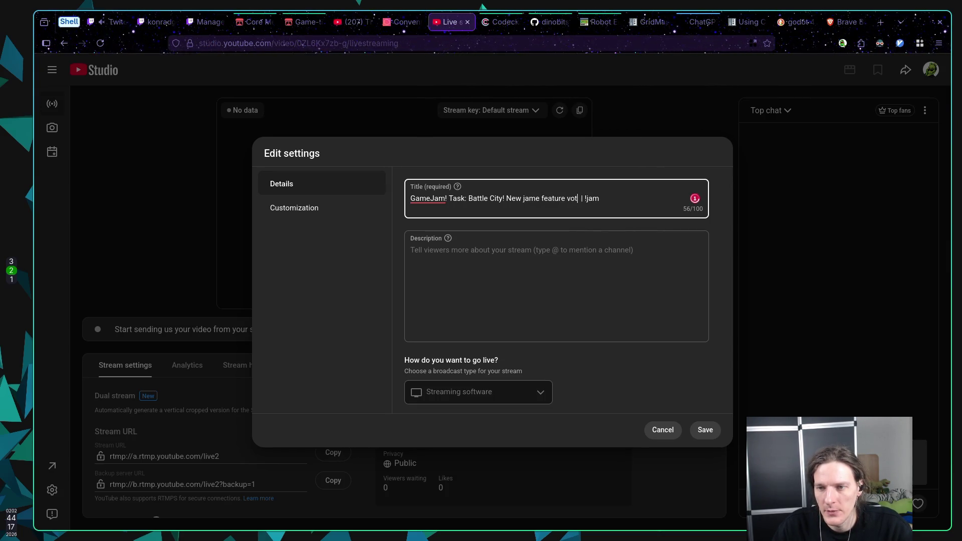
{"action": "type", "text": "!"}
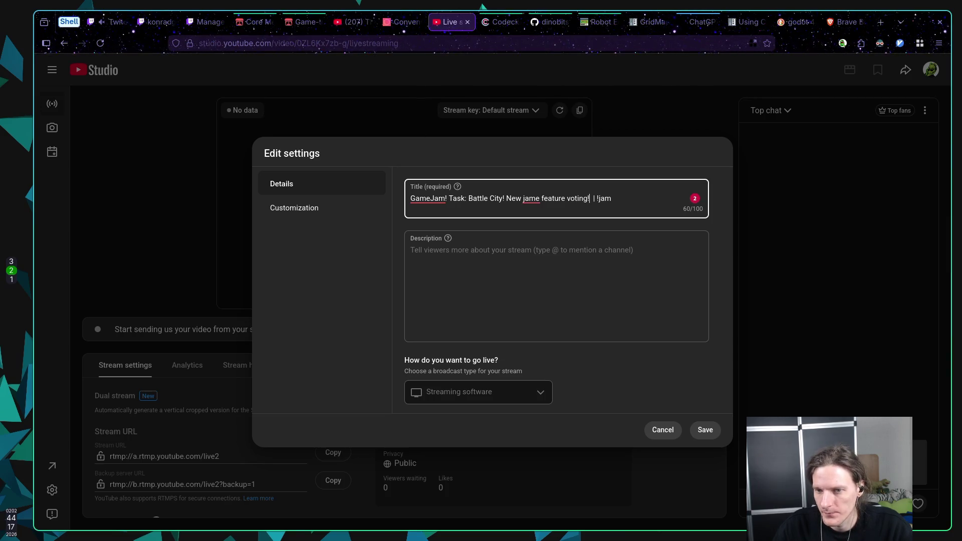
{"action": "left_click", "coordinate": [706, 432]}
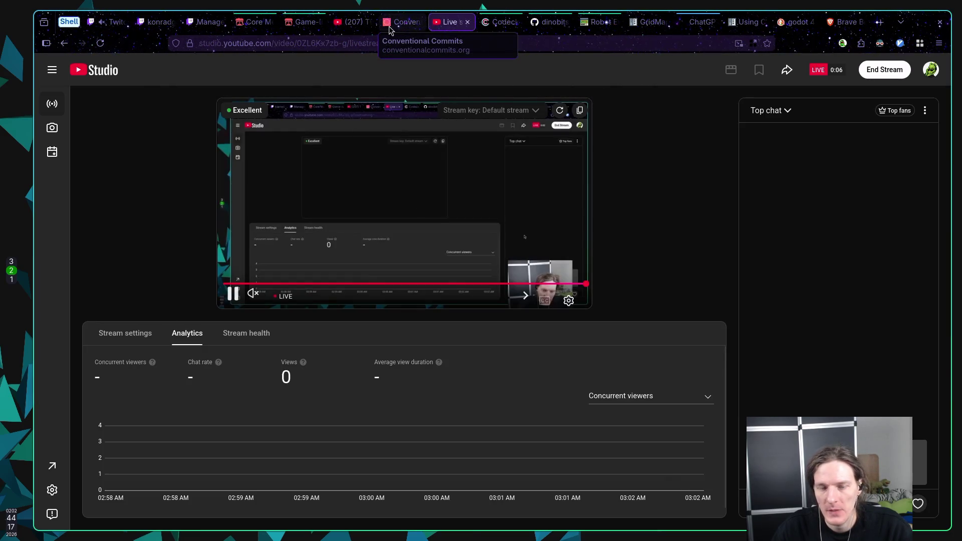
From the Twitch Activity Feed options, choose Manage Requests to pop out the reward queue
{"action": "left_click", "coordinate": [107, 21]}
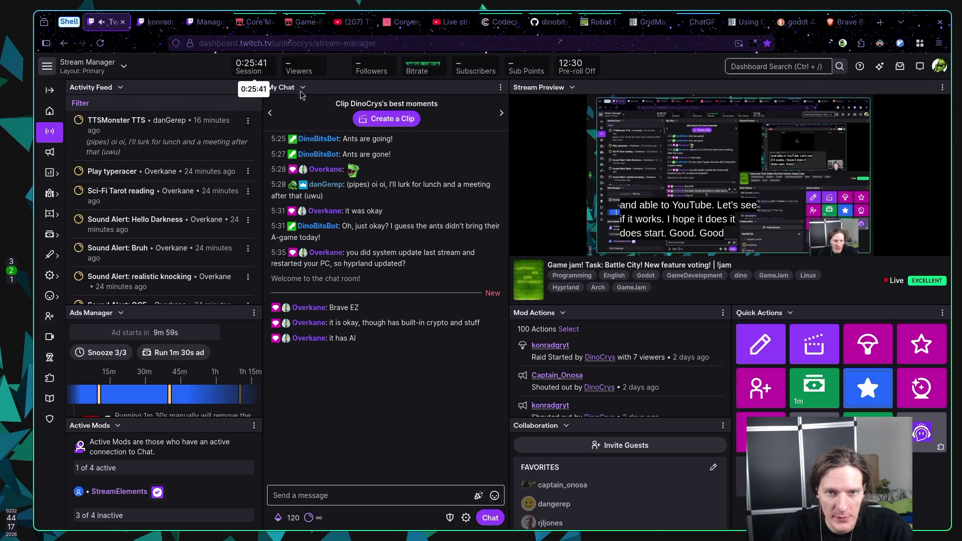
{"action": "left_click", "coordinate": [255, 87]}
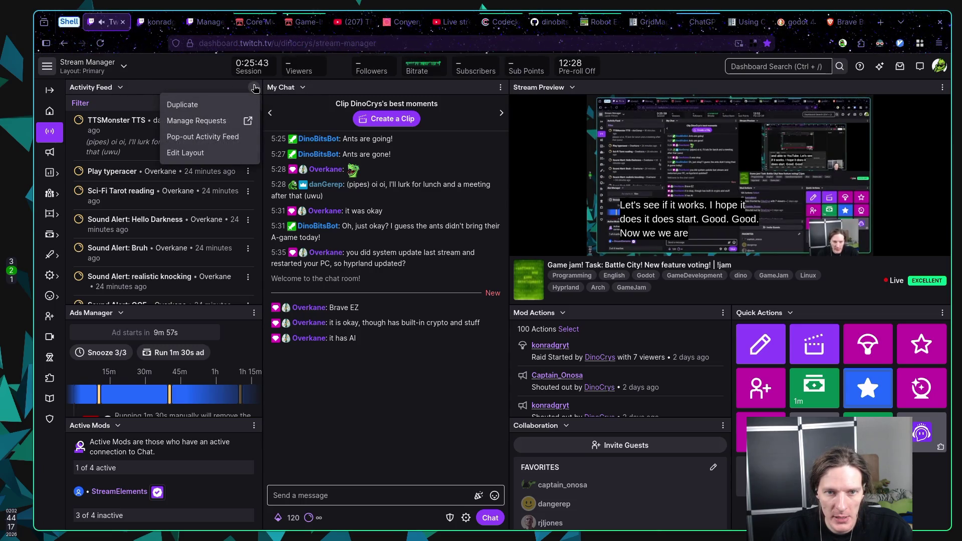
{"action": "left_click", "coordinate": [190, 122]}
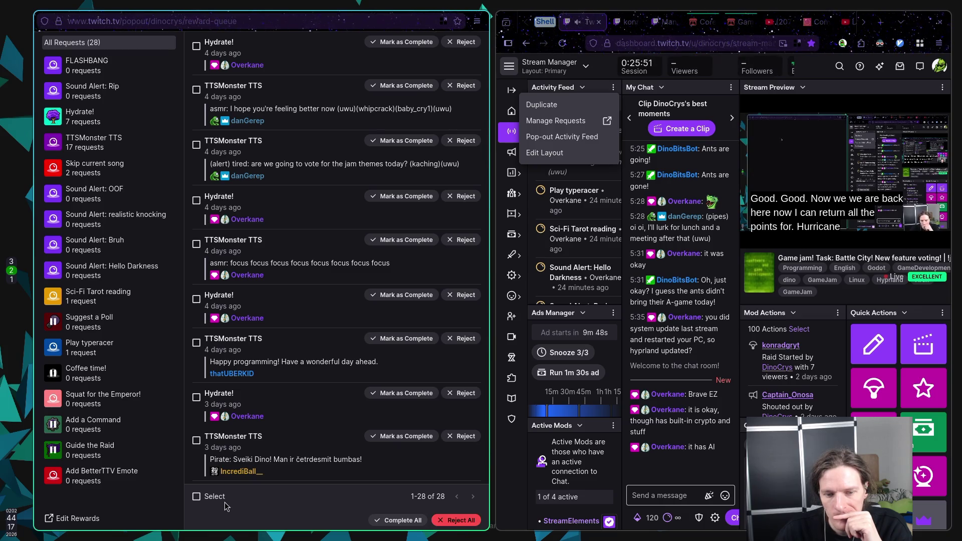
{"action": "left_click", "coordinate": [208, 499]}
Reject the Play typeracer, Sci-Fi Tarot reading, Skip current song and latest Hydrate! requests, then choose Complete All
{"action": "left_click", "coordinate": [209, 501]}
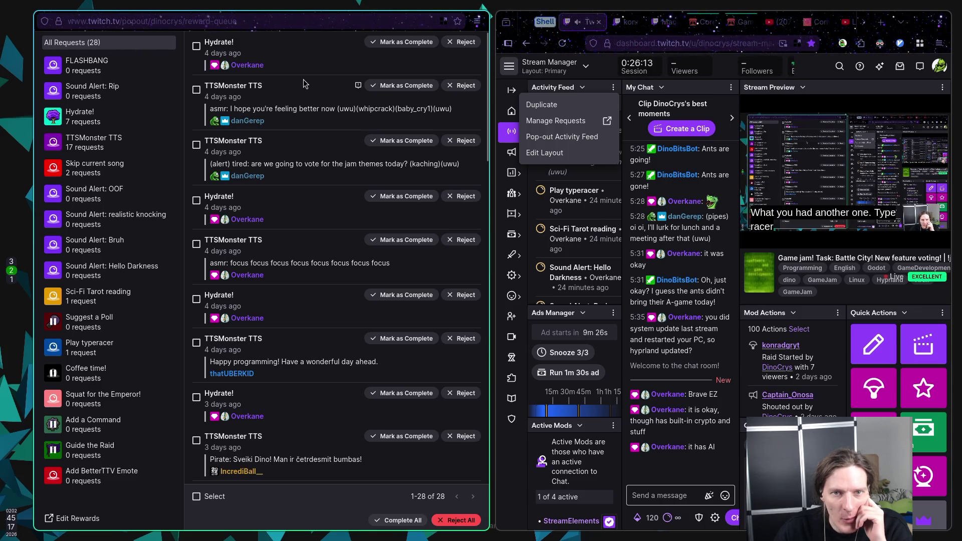
{"action": "scroll", "coordinate": [304, 84], "scroll_direction": "down", "scroll_amount": 4}
{"action": "scroll", "coordinate": [307, 95], "scroll_direction": "down", "scroll_amount": 10}
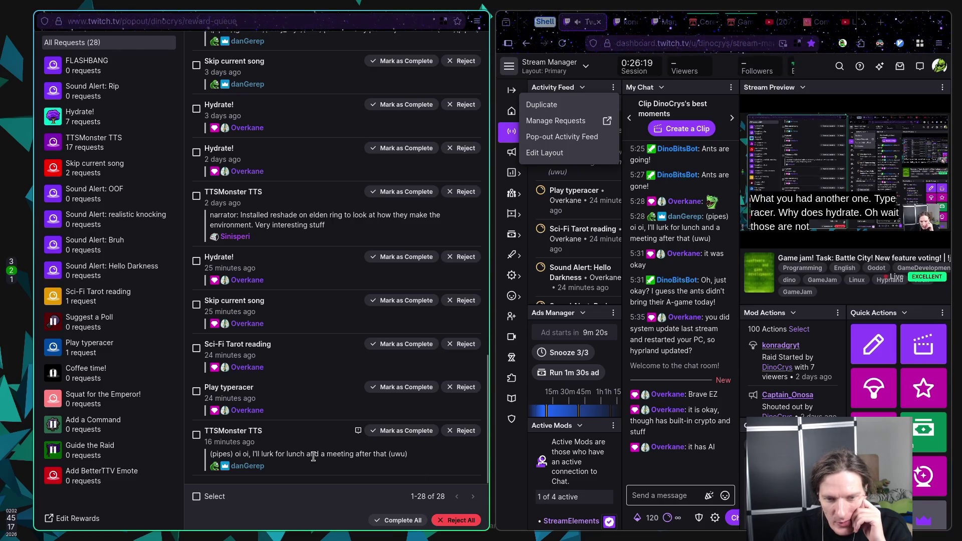
{"action": "left_click", "coordinate": [450, 387]}
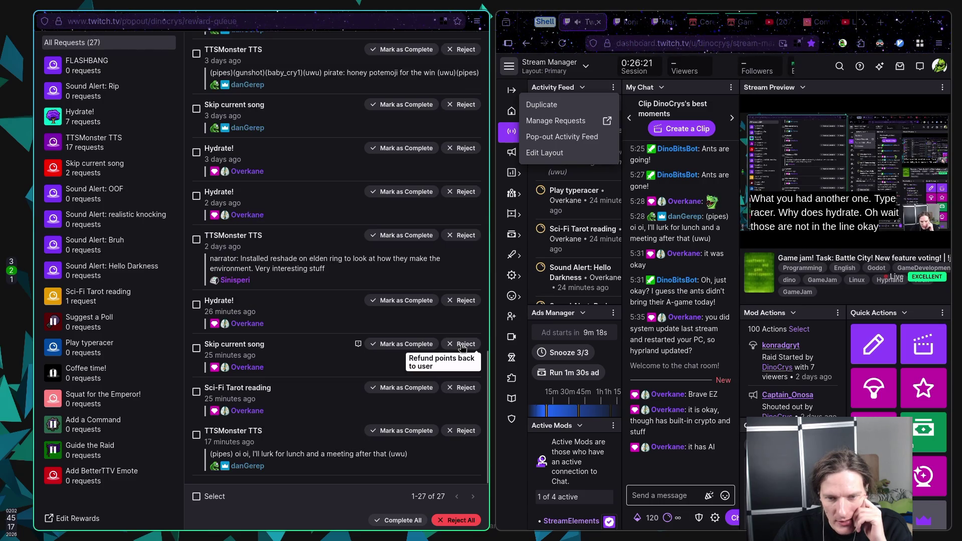
{"action": "left_click", "coordinate": [461, 391]}
{"action": "left_click", "coordinate": [462, 391]}
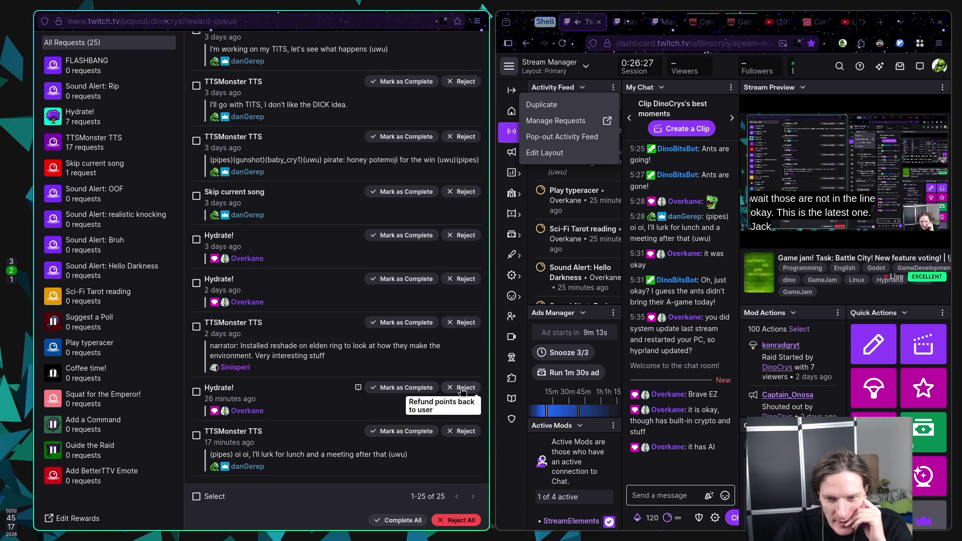
{"action": "left_click", "coordinate": [462, 390]}
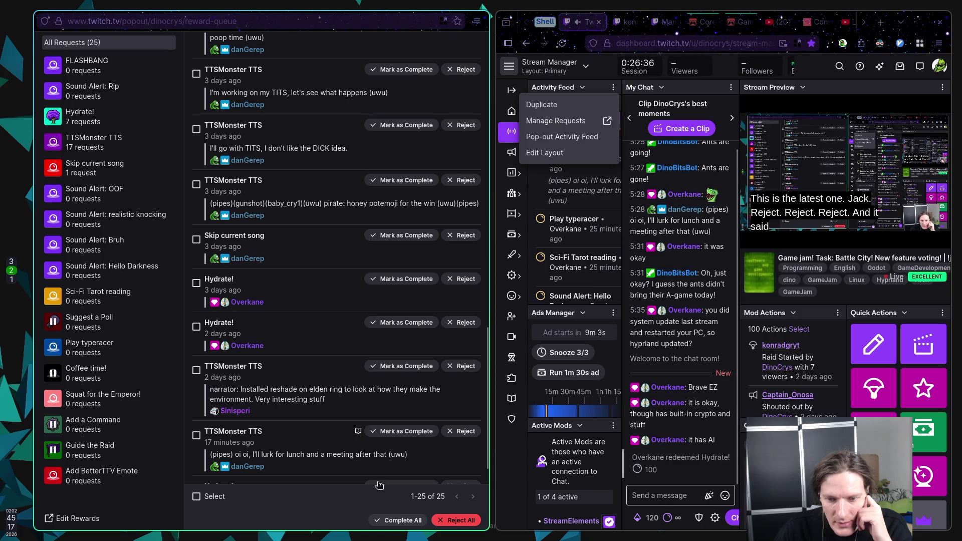
{"action": "left_click", "coordinate": [397, 521]}
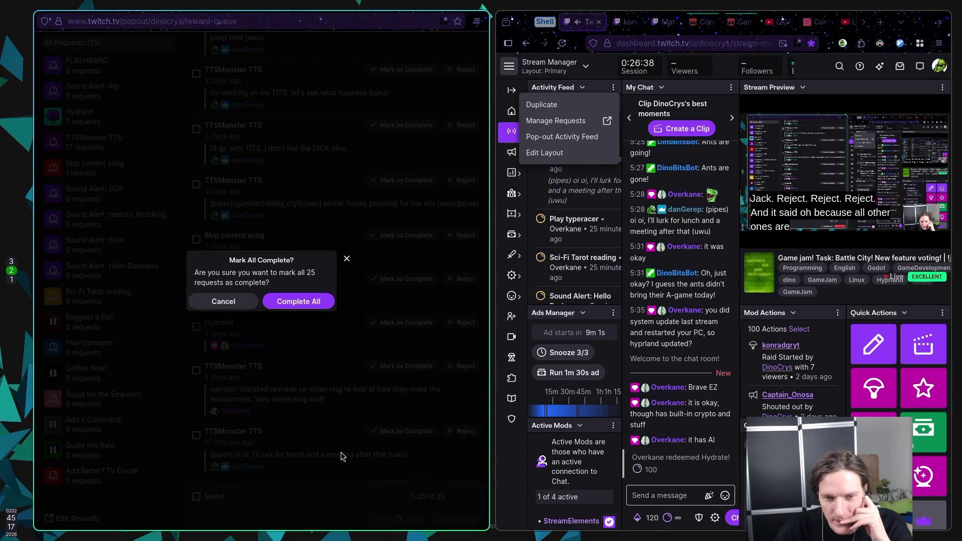
Complete all 25 pending reward requests plus the newly arrived ones, then close the queue pop-out
{"action": "left_click", "coordinate": [303, 303]}
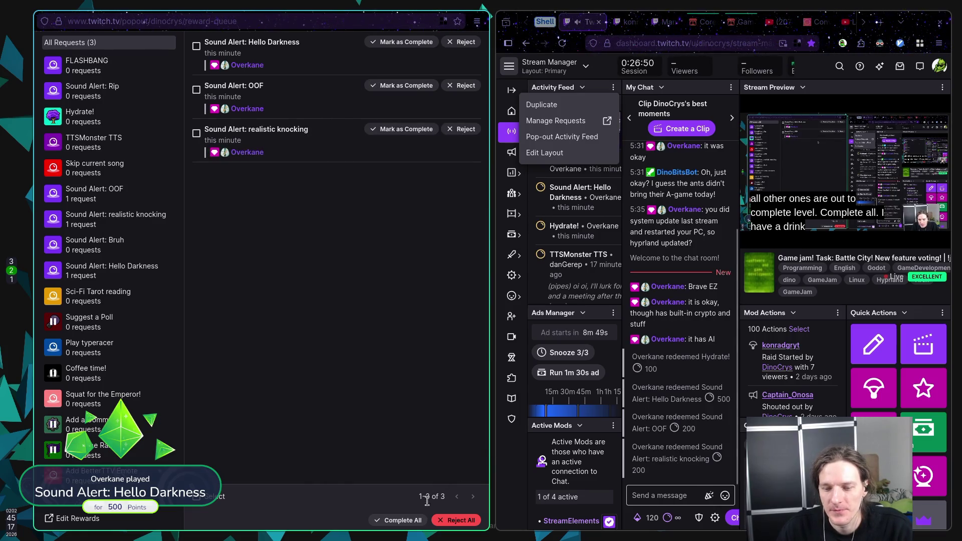
{"action": "left_click", "coordinate": [399, 520]}
{"action": "left_click", "coordinate": [307, 300]}
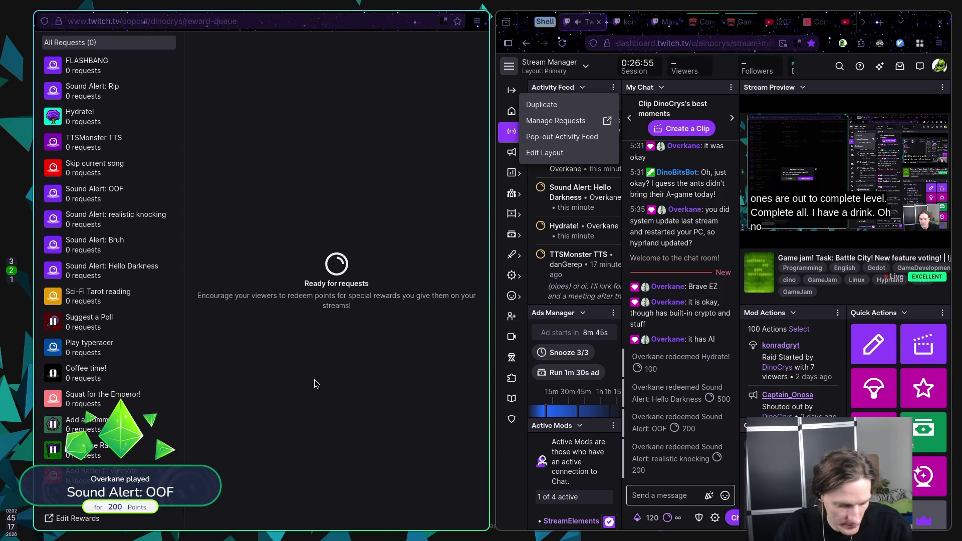
{"action": "key", "text": "ctrl+w"}
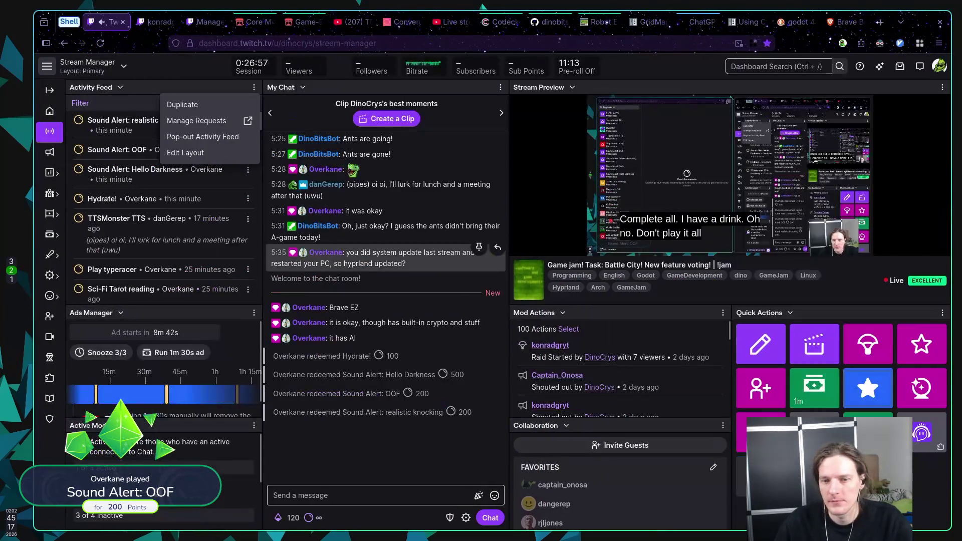
Dismiss the Activity Feed menu, close the extra konrad tab, and switch to empty workspace 6
{"action": "left_click", "coordinate": [387, 412]}
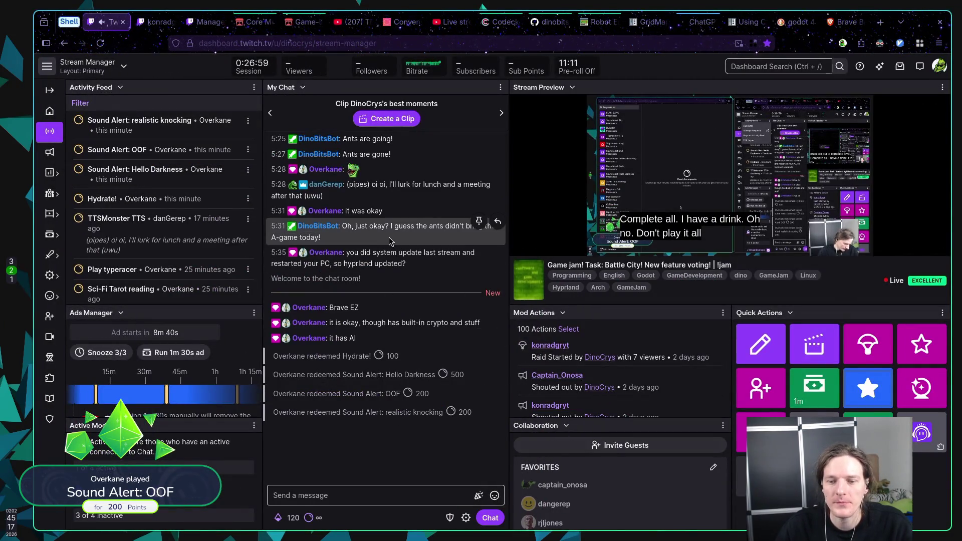
{"action": "middle_click", "coordinate": [153, 22]}
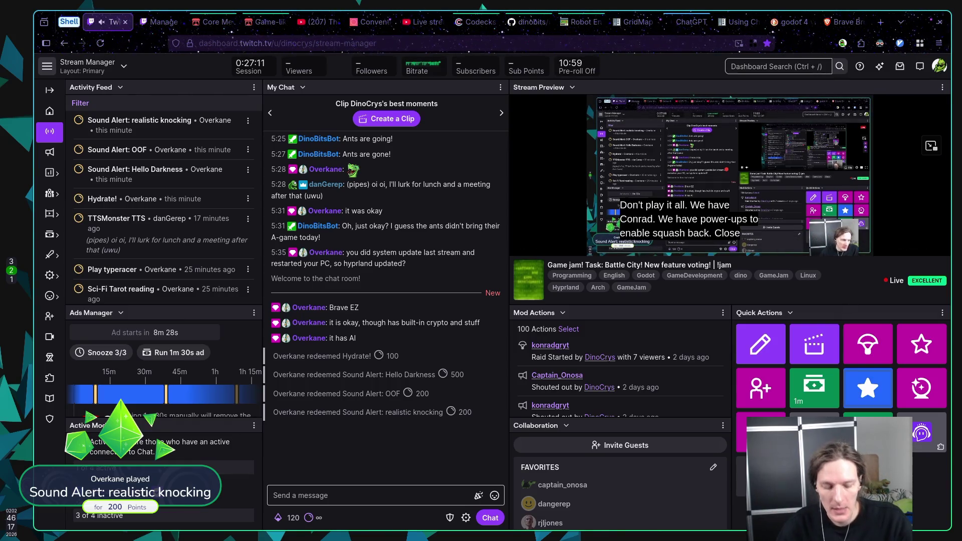
{"action": "key", "text": "super+6"}
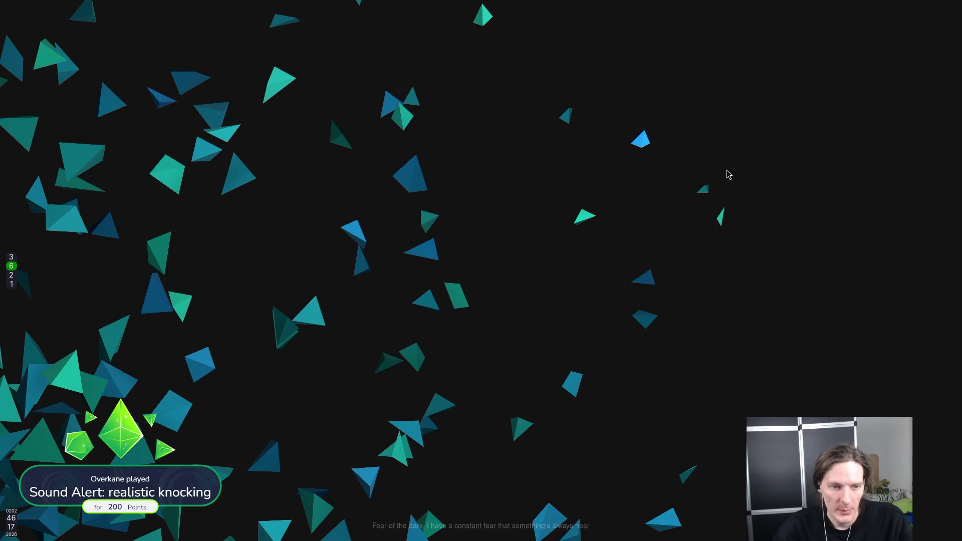
Launch Obsidian from the rofi launcher, opening the Themes note of Core Mechanics Challenge
{"action": "key", "text": "super+d"}
{"action": "key", "text": "Down"}
{"action": "key", "text": "Down"}
{"action": "key", "text": "Return"}
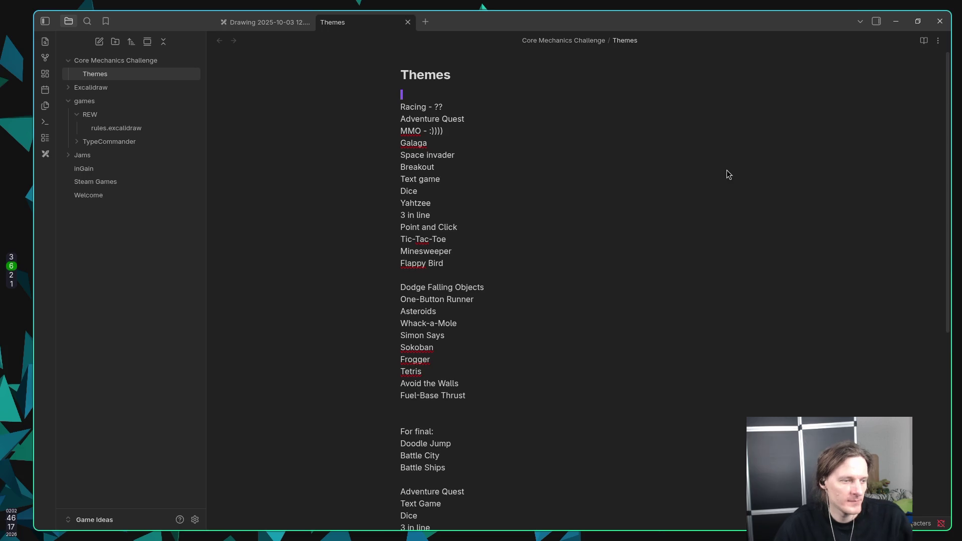
{"action": "scroll", "coordinate": [602, 230], "scroll_direction": "down", "scroll_amount": 5}
{"action": "scroll", "coordinate": [611, 231], "scroll_direction": "up", "scroll_amount": 5}
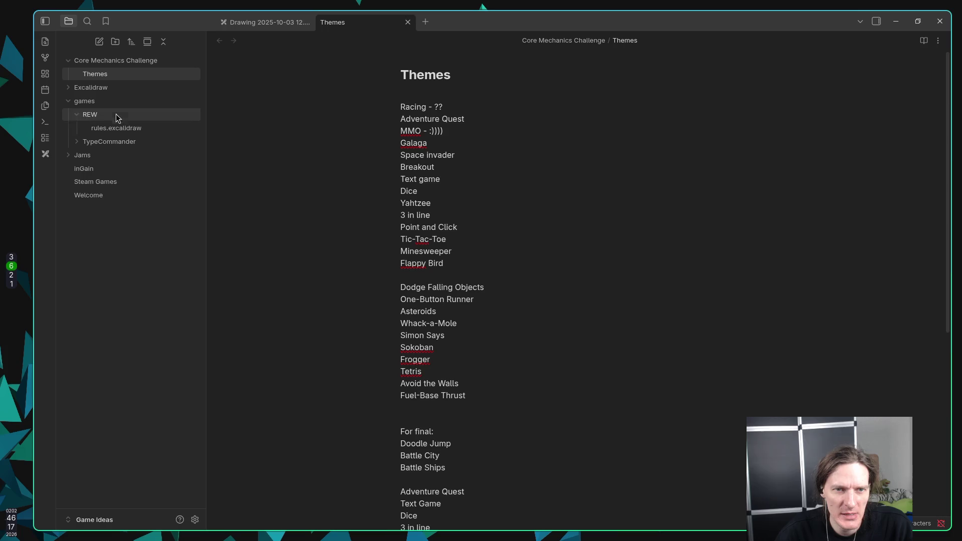
Add a note titled 'Features' inside the Core Mechanics Challenge folder and start its body
{"action": "right_click", "coordinate": [108, 62]}
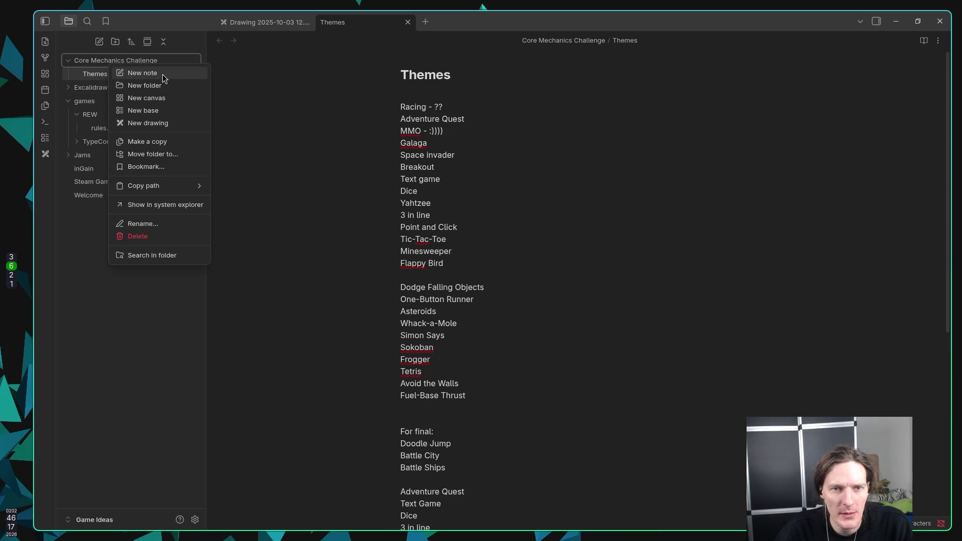
{"action": "left_click", "coordinate": [154, 76]}
{"action": "type", "text": "F"}
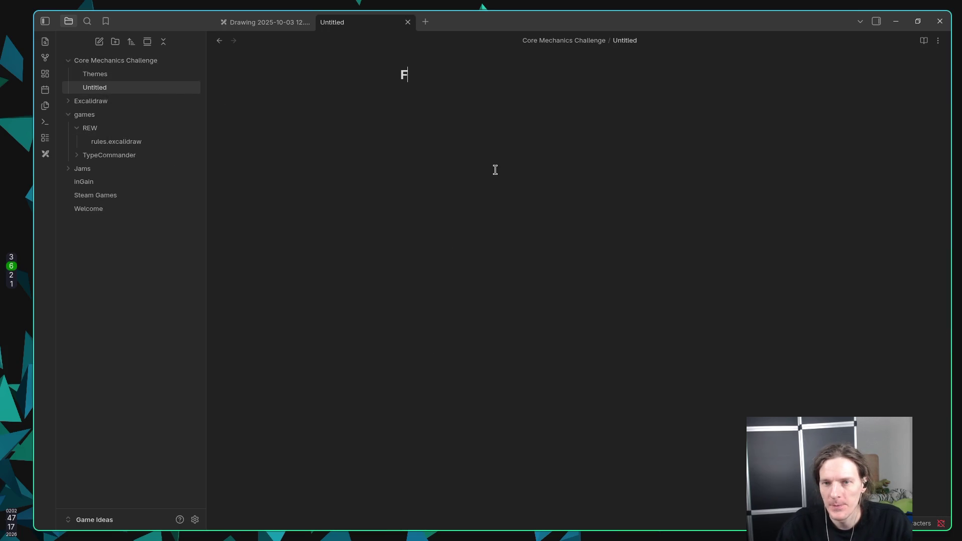
{"action": "type", "text": "eatures"}
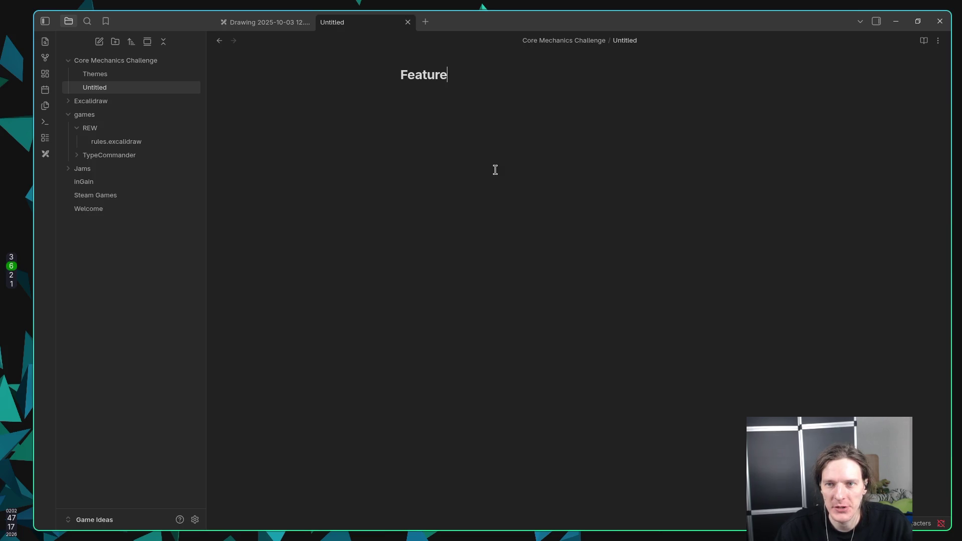
{"action": "key", "text": "Return"}
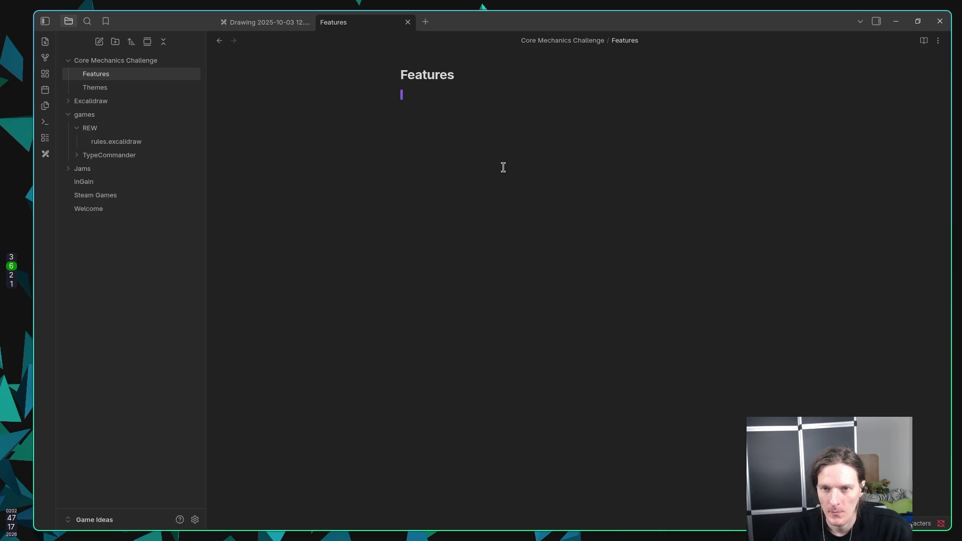
Start the bullet list with 'More levels (easy)' and 'Restart Without Reload (easy)'
{"action": "type", "text": "Mov"}
{"action": "key", "text": "BackSpace"}
{"action": "key", "text": "BackSpace"}
{"action": "key", "text": "BackSpace"}
{"action": "type", "text": "*"}
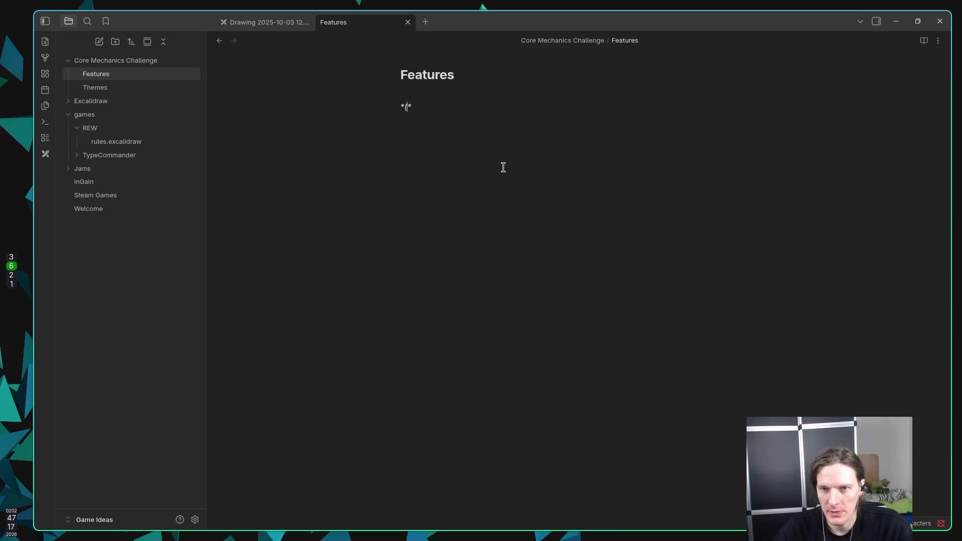
{"action": "key", "text": "BackSpace"}
{"action": "type", "text": "*"}
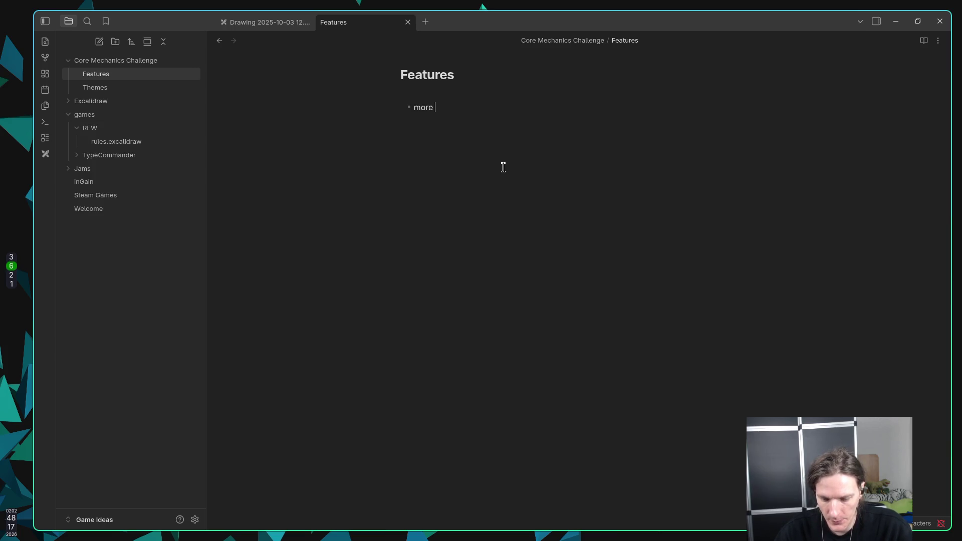
{"action": "key", "text": "BackSpace"}
{"action": "key", "text": "BackSpace"}
{"action": "key", "text": "BackSpace"}
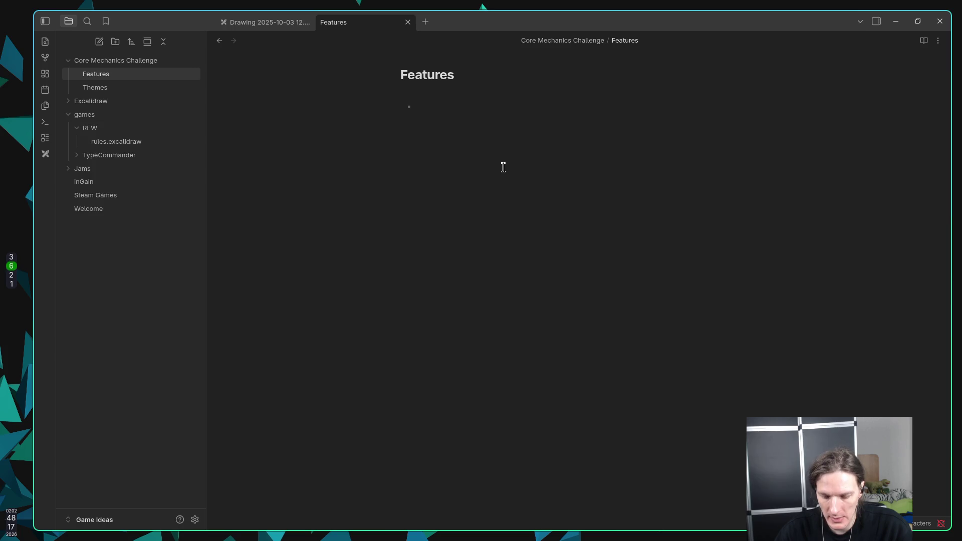
{"action": "type", "text": "More l"}
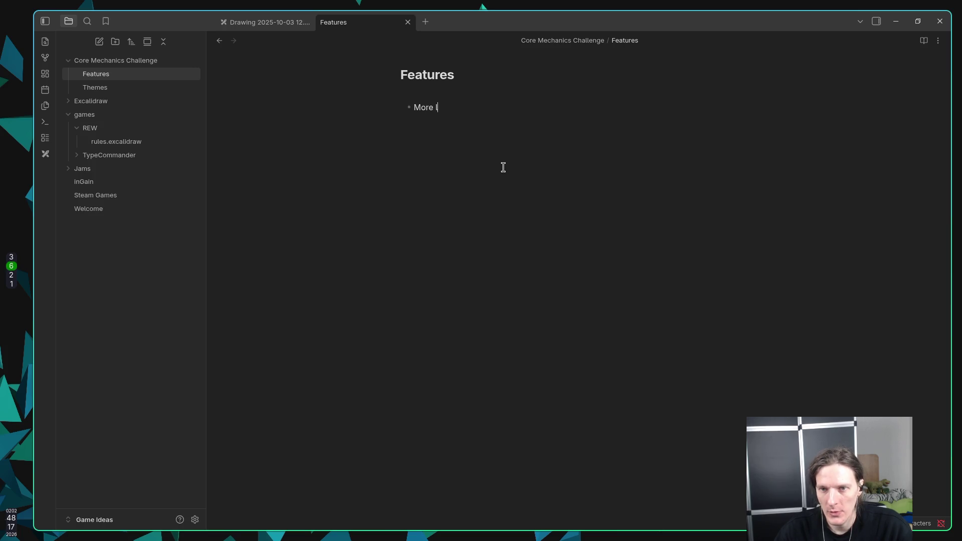
{"action": "type", "text": "evels"}
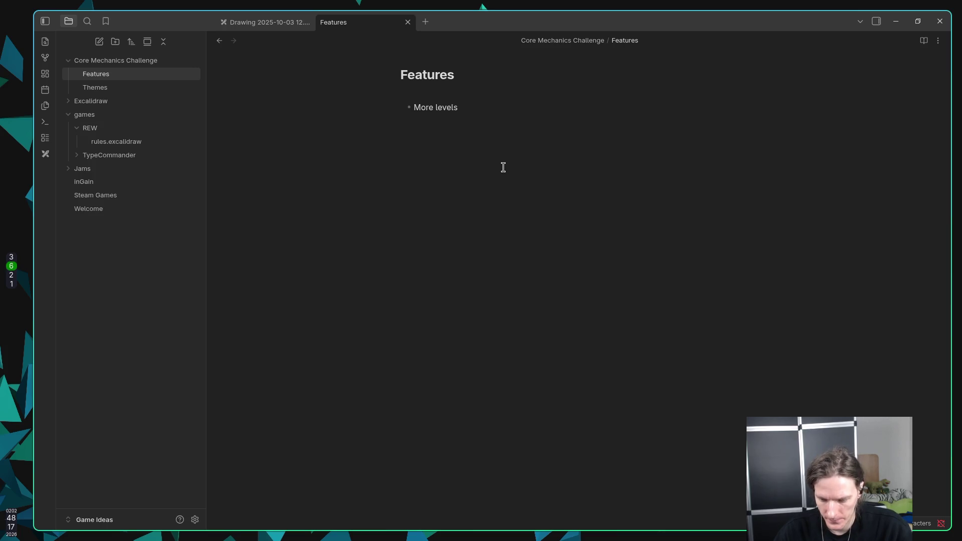
{"action": "type", "text": " (easy)"}
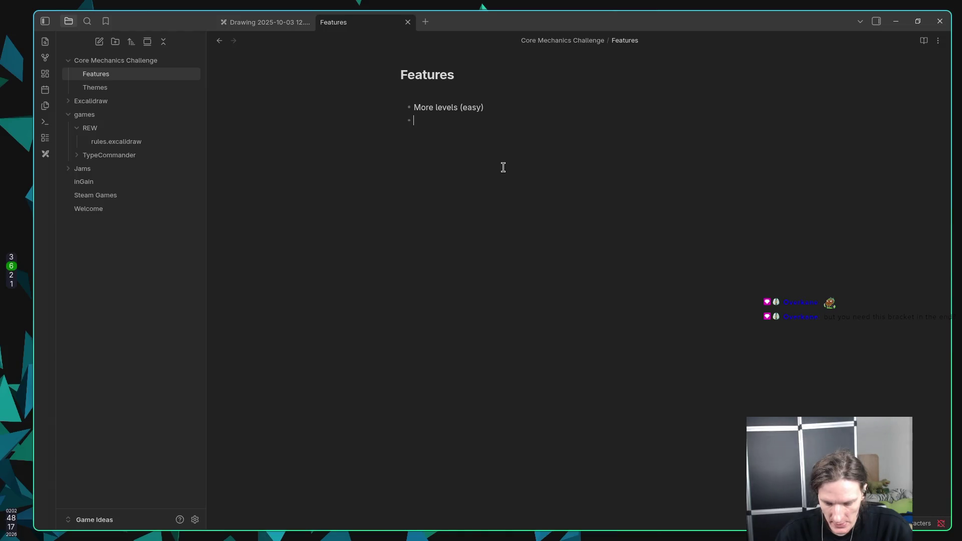
{"action": "type", "text": "Resta"}
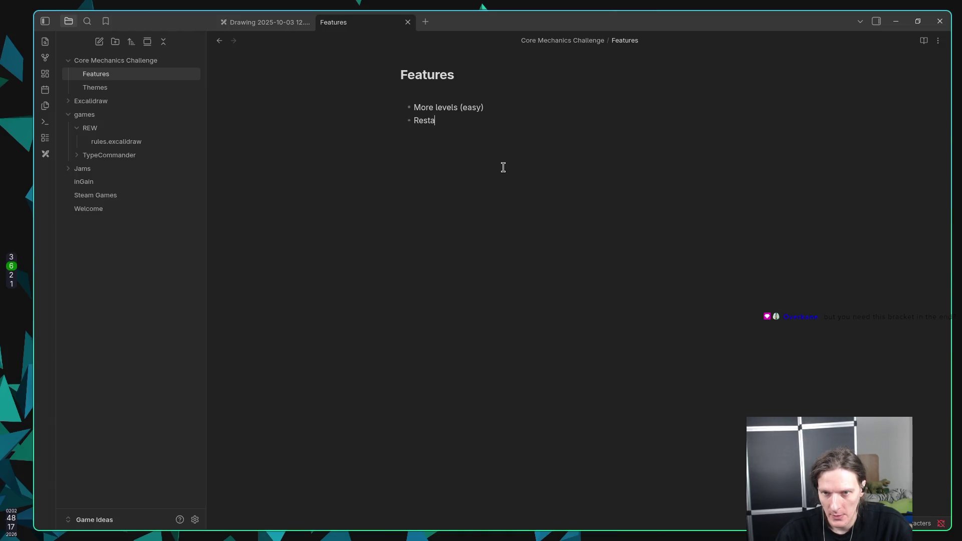
{"action": "type", "text": "rt Withour"}
{"action": "key", "text": "BackSpace"}
{"action": "key", "text": "BackSpace"}
{"action": "type", "text": "t Reaload"}
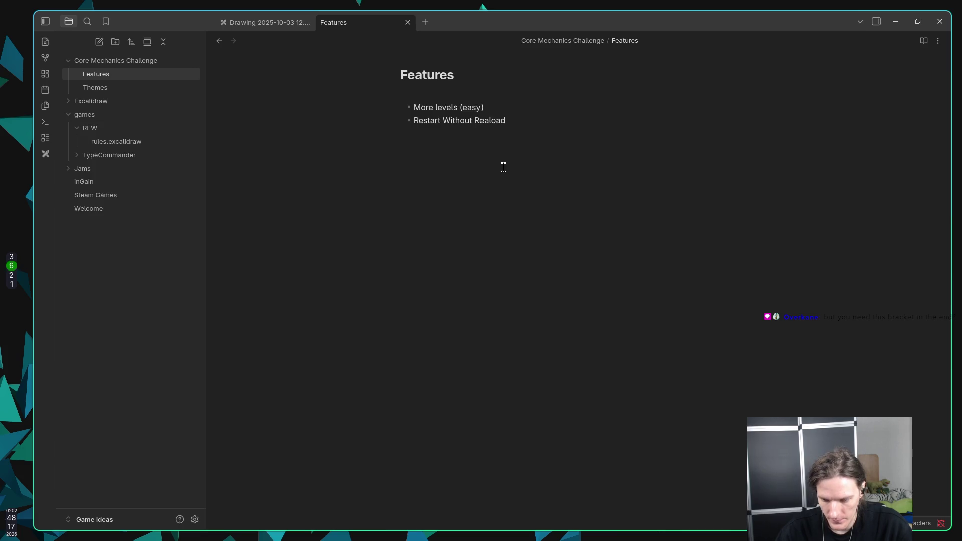
{"action": "key", "text": "BackSpace"}
{"action": "key", "text": "BackSpace"}
{"action": "key", "text": "BackSpace"}
{"action": "type", "text": "load (ea"}
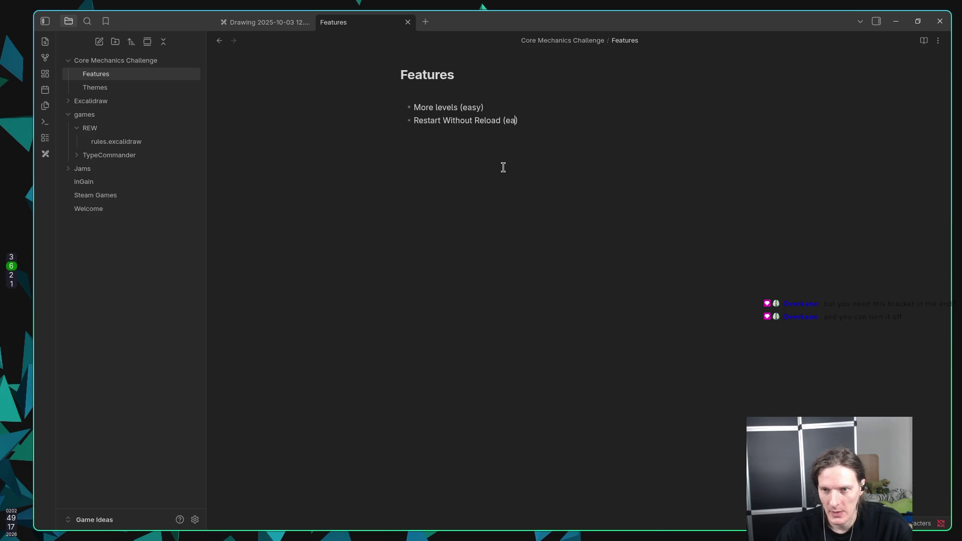
{"action": "type", "text": "sy"}
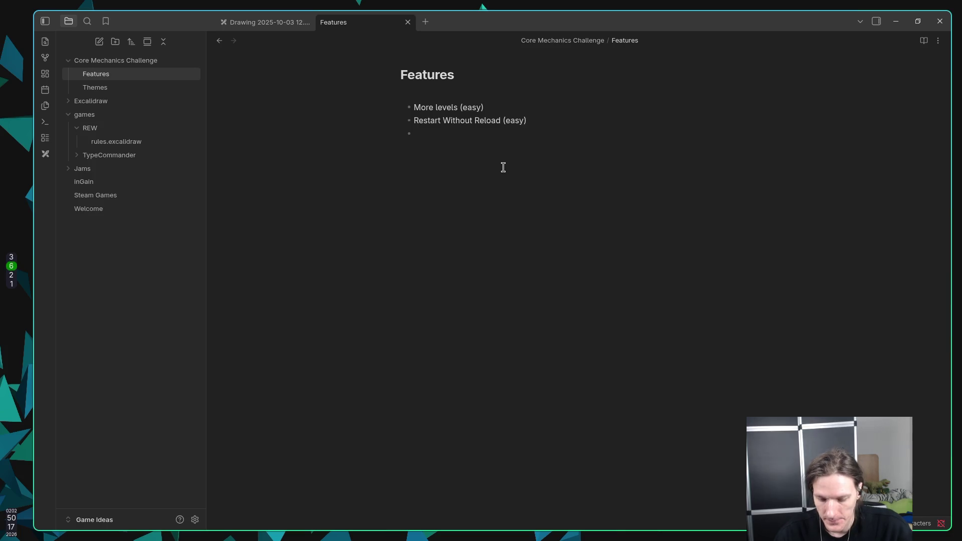
Add 'Basic Settings Menu', 'Input Rebinding (medium)' and 'Pausing With State Freeze (medium)' bullets
{"action": "type", "text": "Bas"}
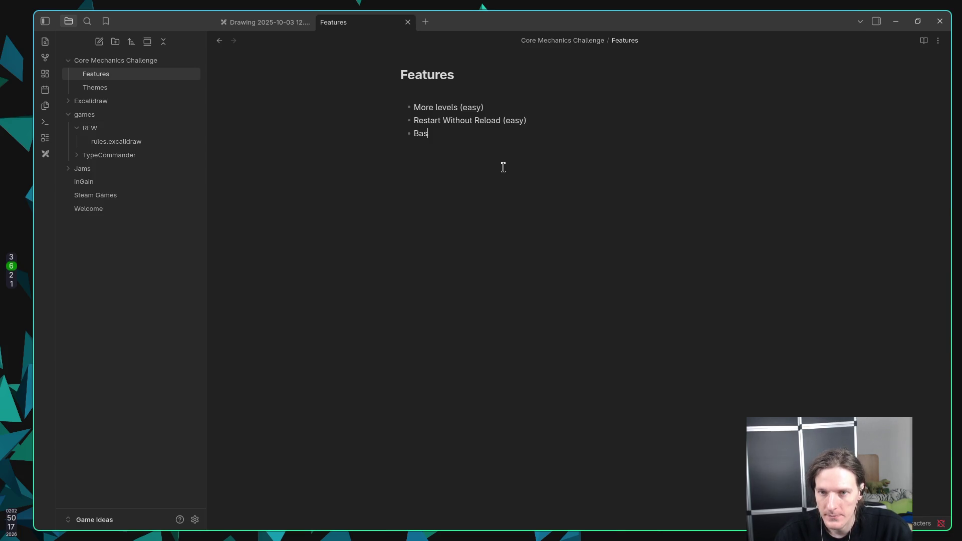
{"action": "type", "text": "ic Sett"}
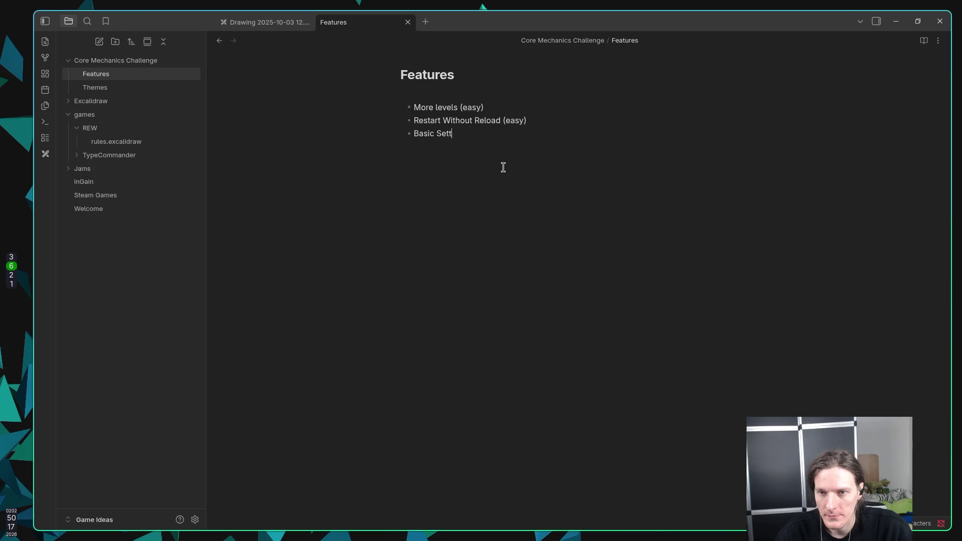
{"action": "type", "text": "ings Meny"}
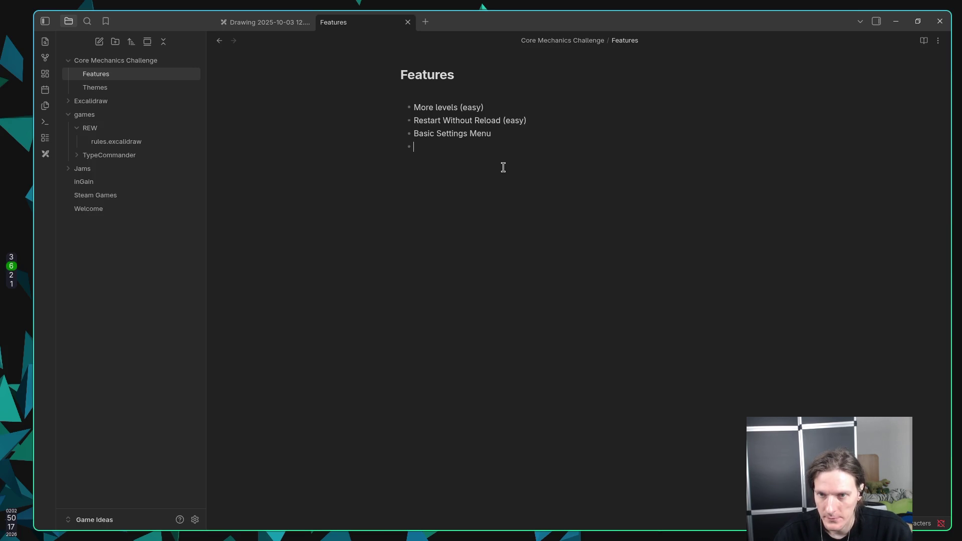
{"action": "type", "text": "Input Re"}
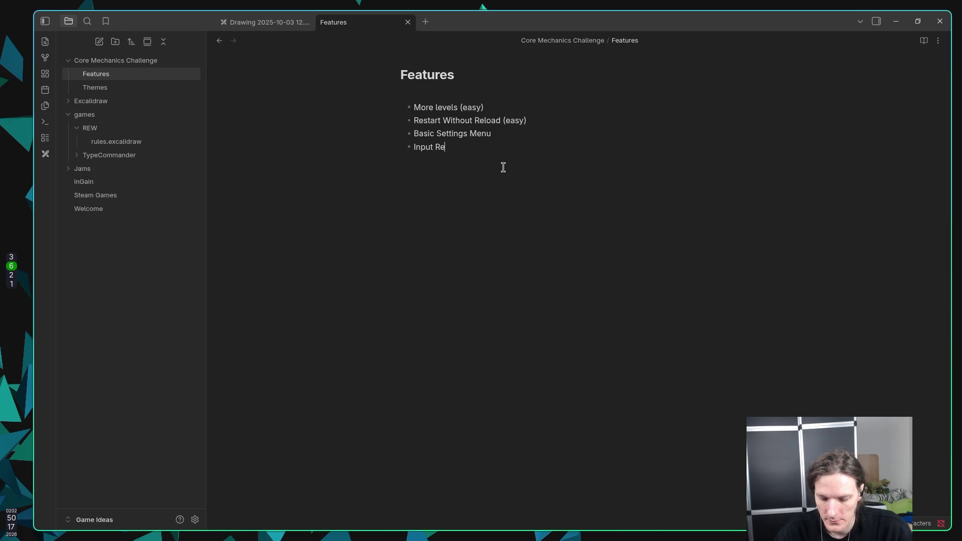
{"action": "type", "text": "binding "}
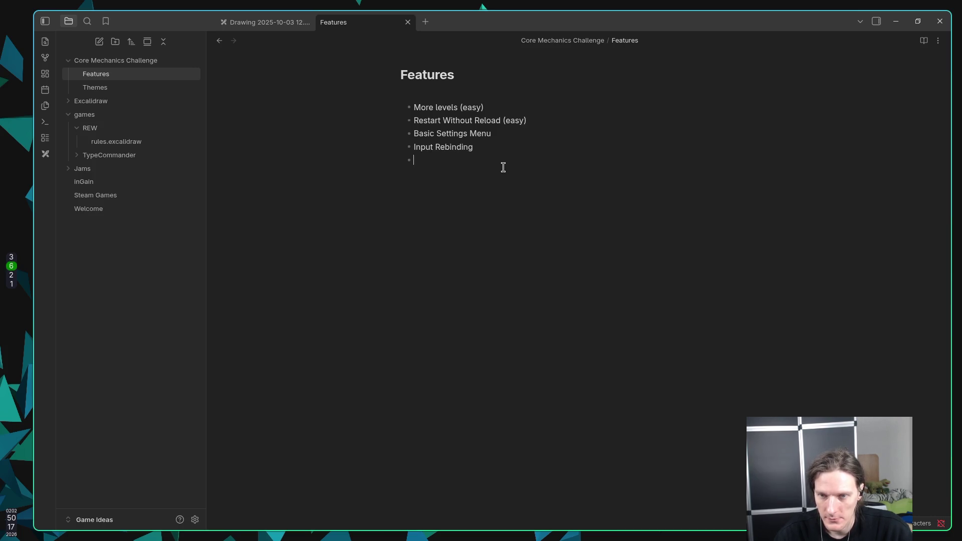
{"action": "type", "text": "Pau"}
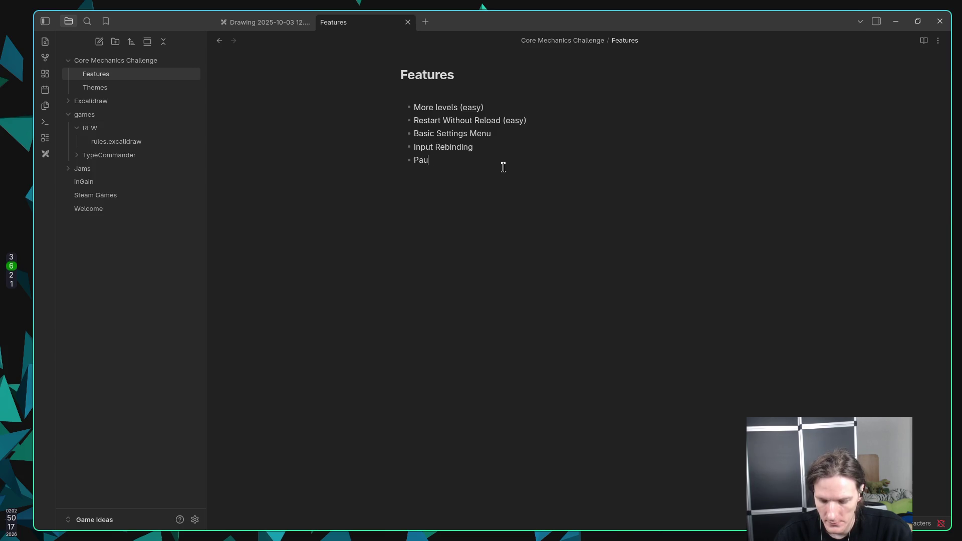
{"action": "type", "text": "seing With S"}
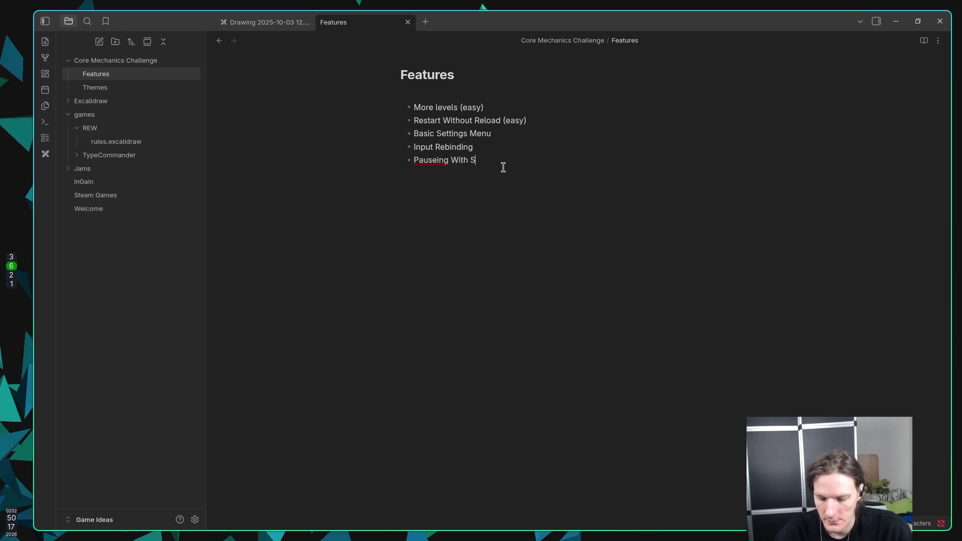
{"action": "type", "text": "tate Freeze"}
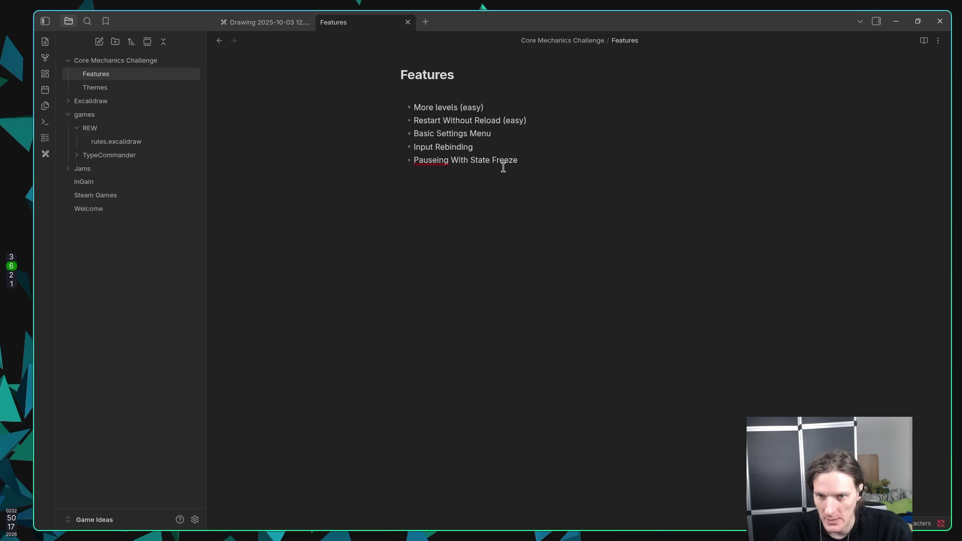
{"action": "key", "text": "Left"}
{"action": "key", "text": "Left"}
{"action": "key", "text": "Left"}
{"action": "key", "text": "BackSpace"}
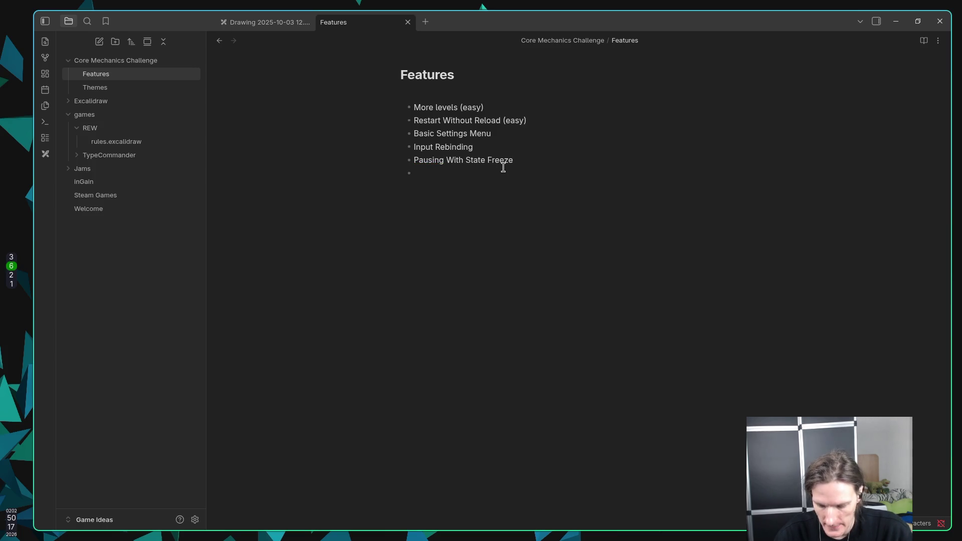
{"action": "type", "text": "(medium)"}
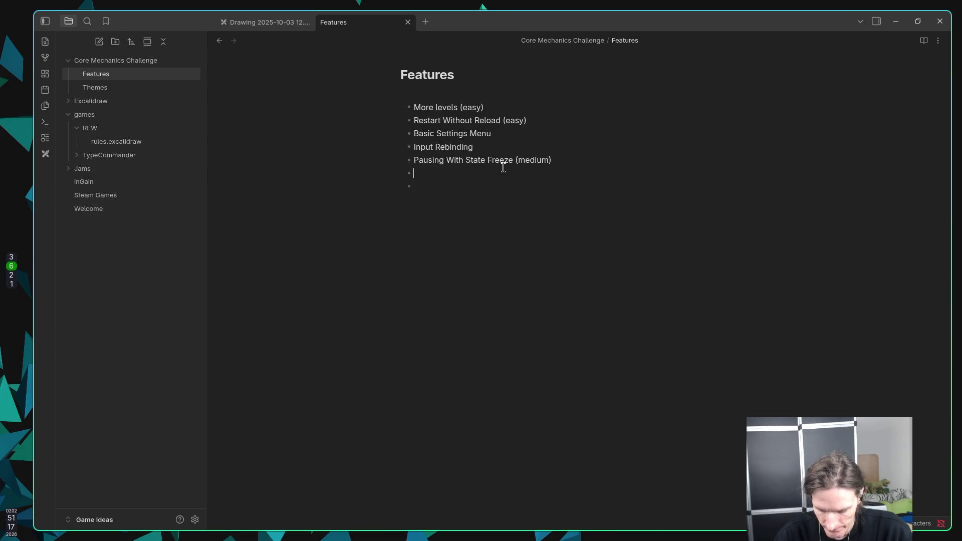
{"action": "key", "text": "Up"}
{"action": "key", "text": "Up"}
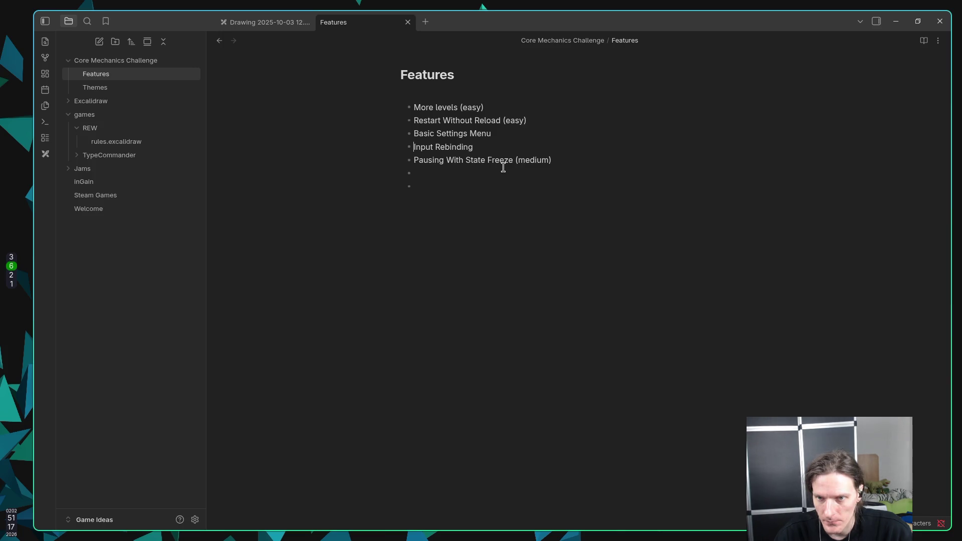
{"action": "type", "text": " (medium"}
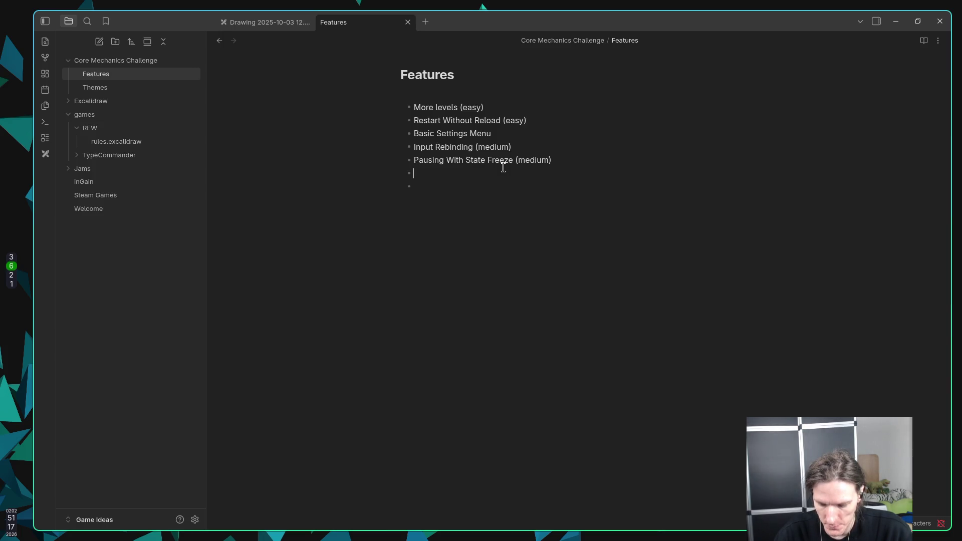
Add Tutorial Overlay, Difficulty Modes, Dynamic Level Modifier, Undo/Retry Last Action and Save & Load Progress bullets
{"action": "type", "text": "Tut"}
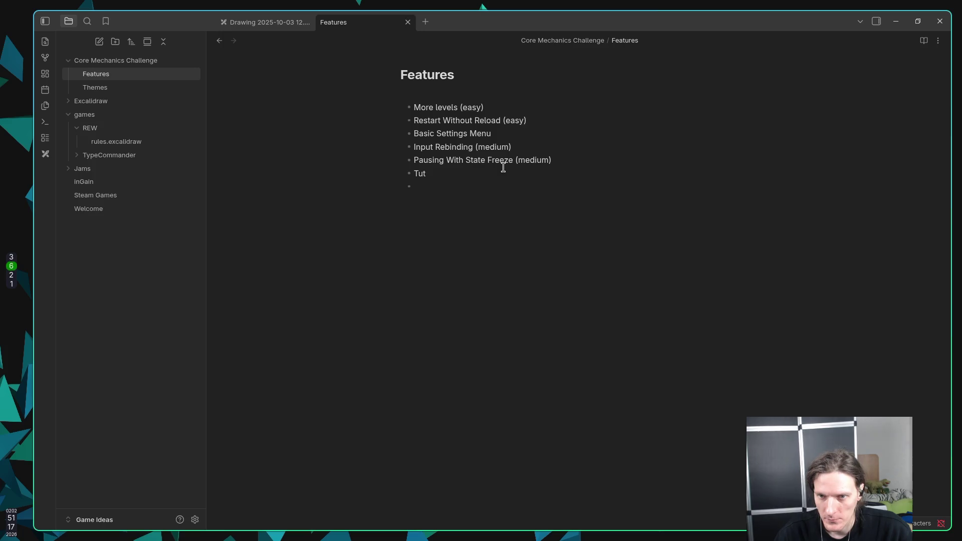
{"action": "type", "text": "orial Overlay"}
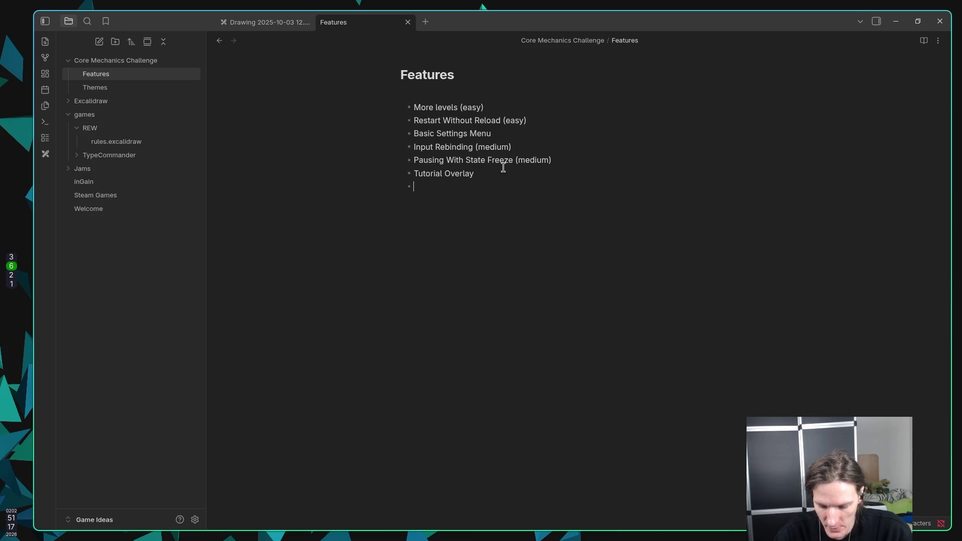
{"action": "type", "text": "Diffi"}
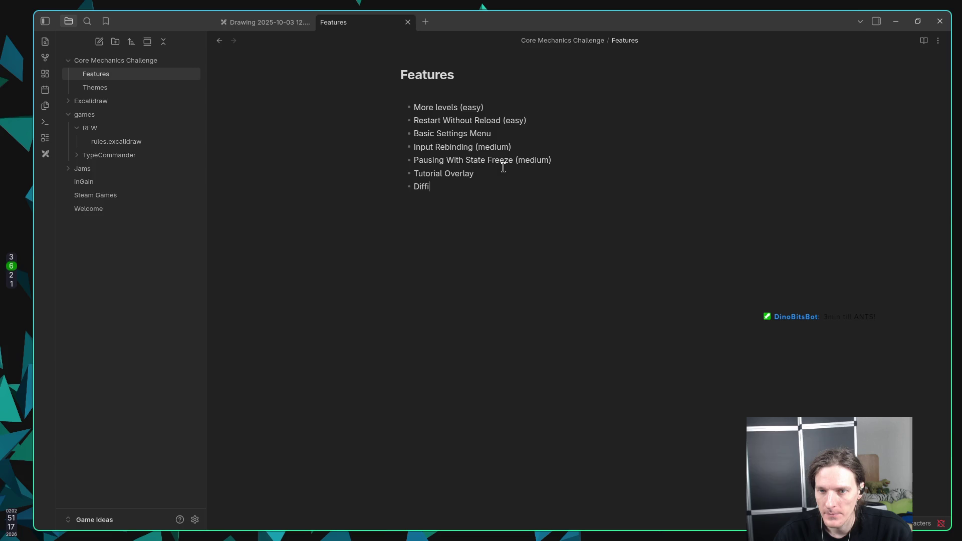
{"action": "type", "text": "culty Modes "}
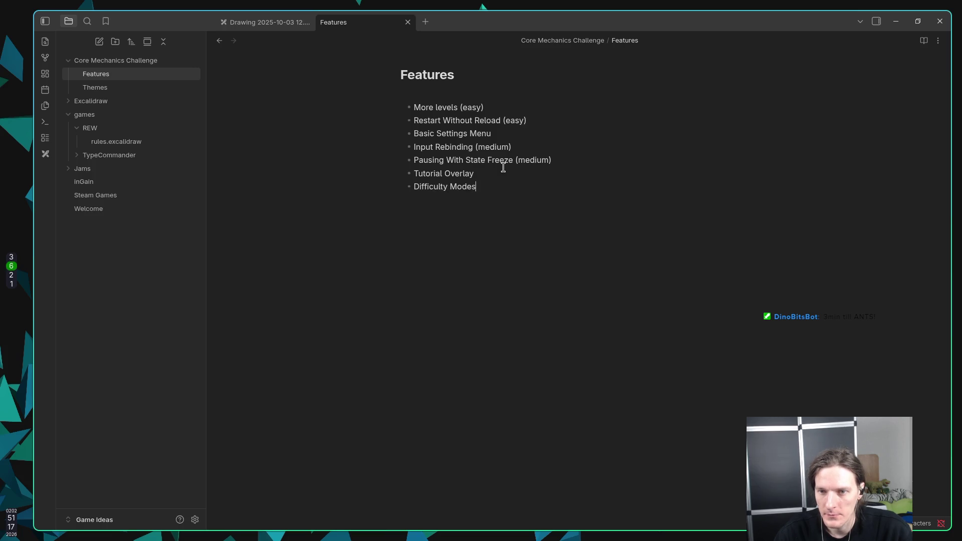
{"action": "type", "text": "Dynamic "}
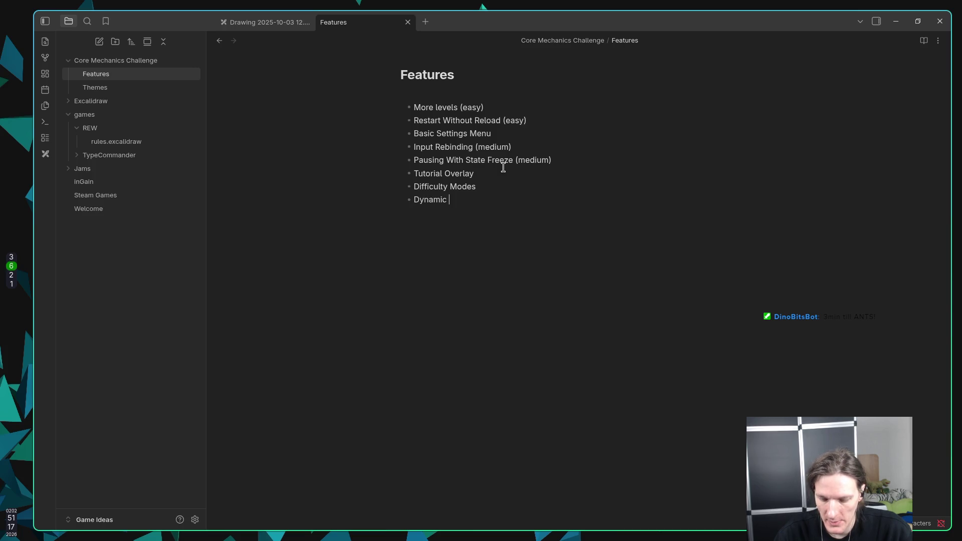
{"action": "type", "text": "Level"}
{"action": "type", "text": "Modifier"}
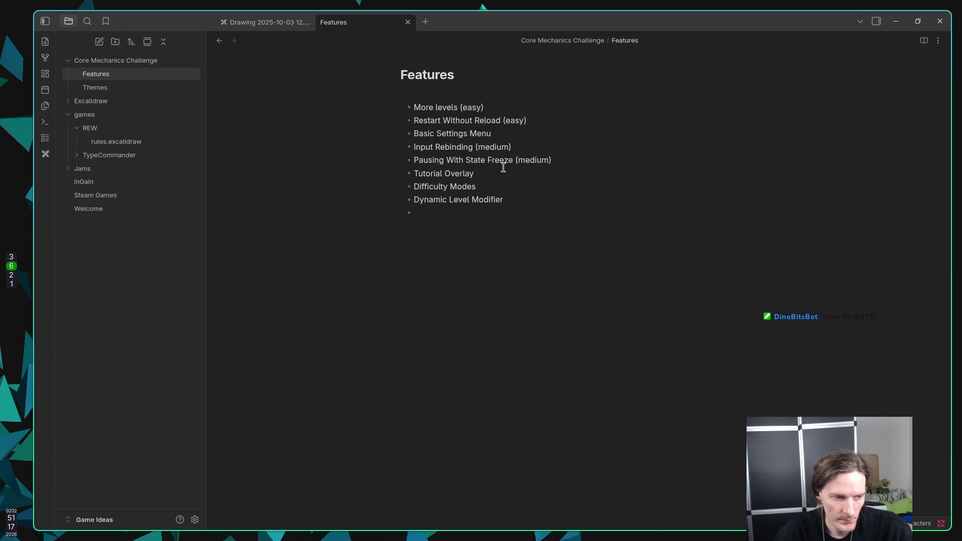
{"action": "type", "text": "Und"}
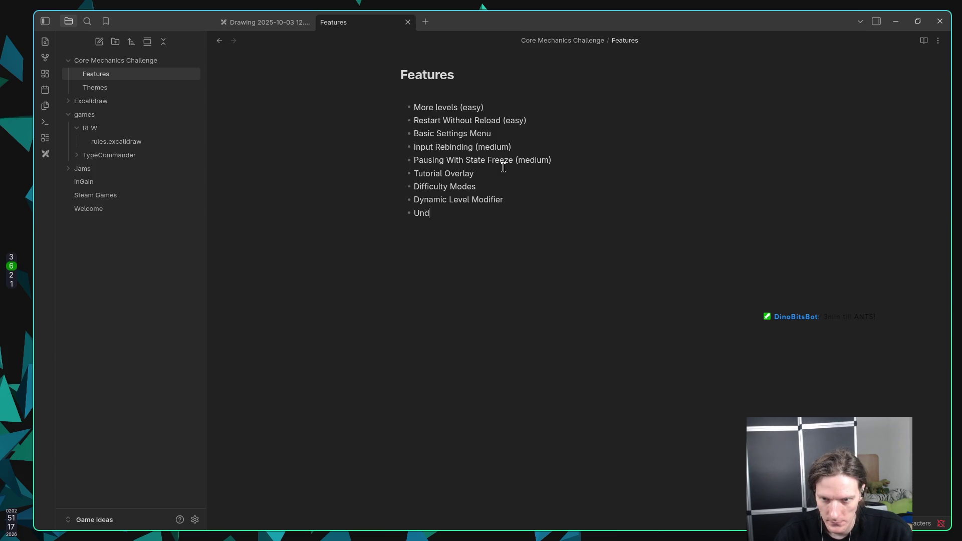
{"action": "type", "text": "o/Ret"}
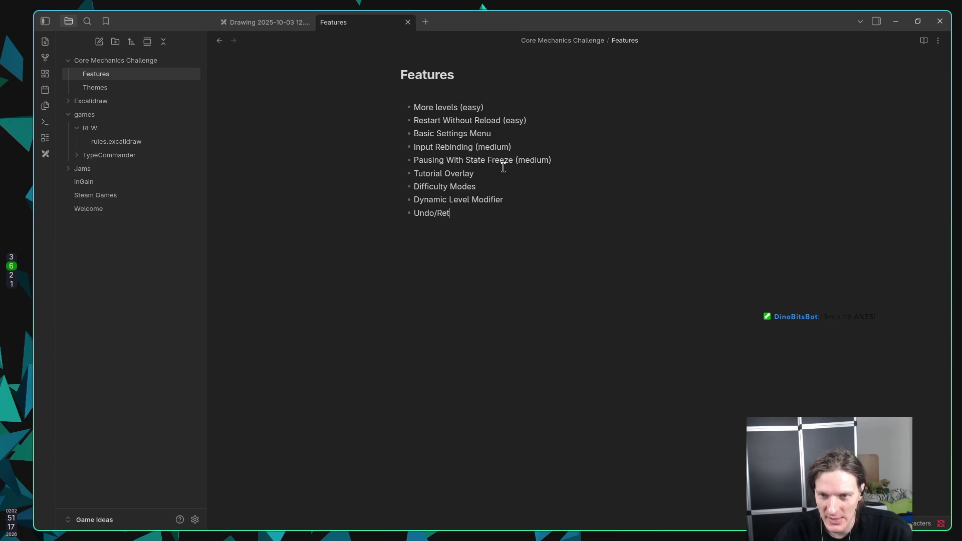
{"action": "type", "text": "ry "}
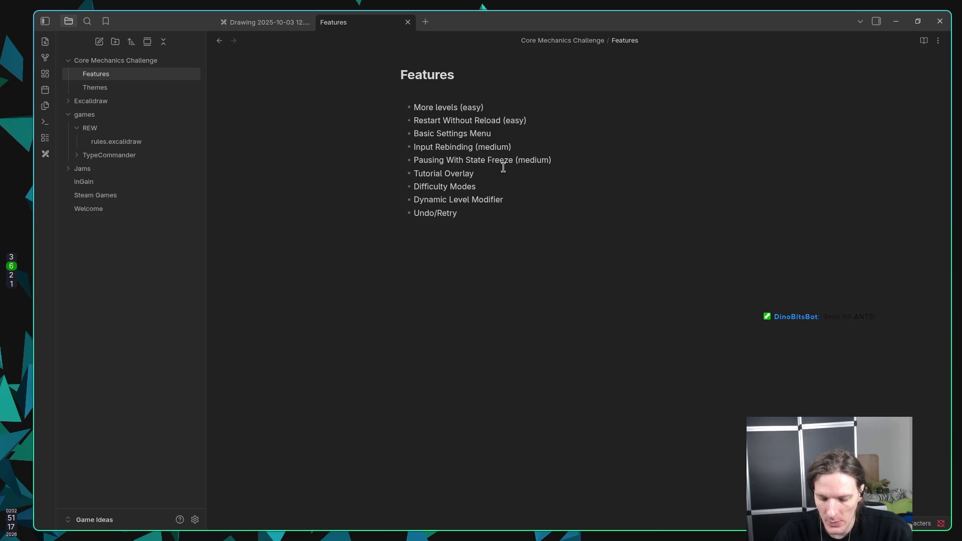
{"action": "type", "text": "Last Act"}
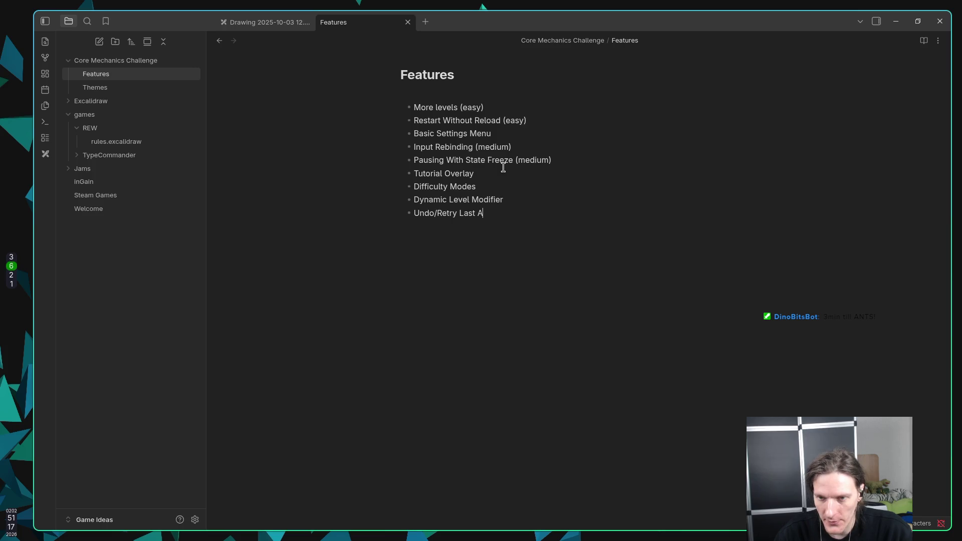
{"action": "type", "text": "ion"}
{"action": "key", "text": "Return"}
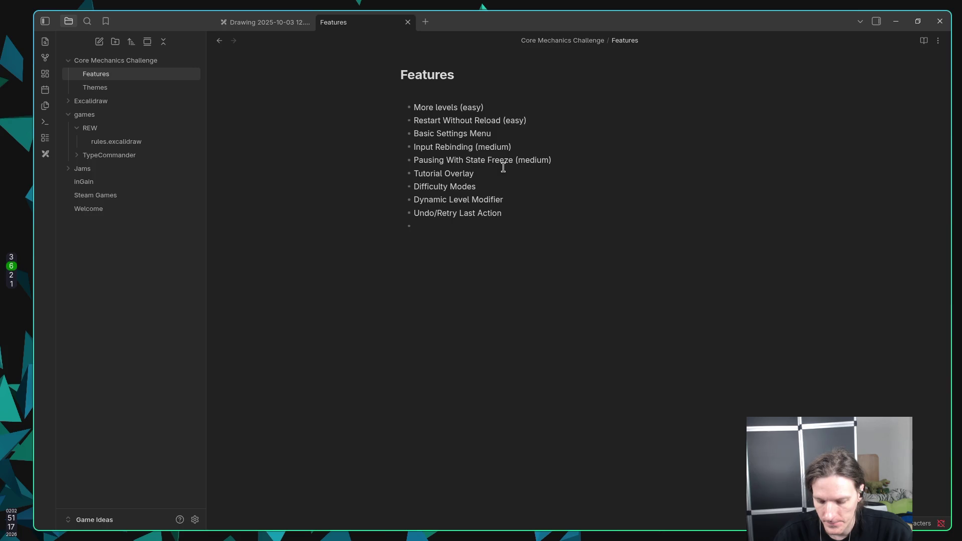
{"action": "type", "text": "Save"}
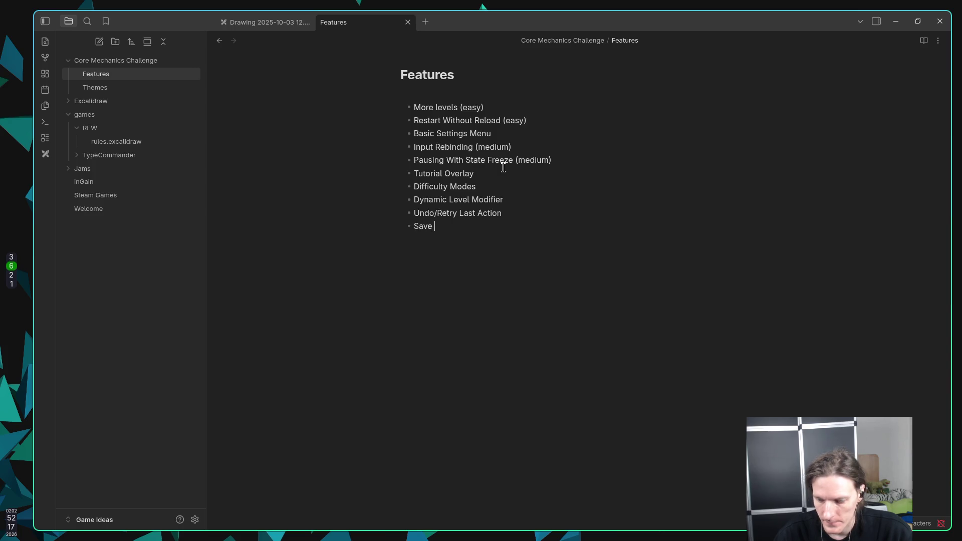
{"action": "type", "text": " & Load "}
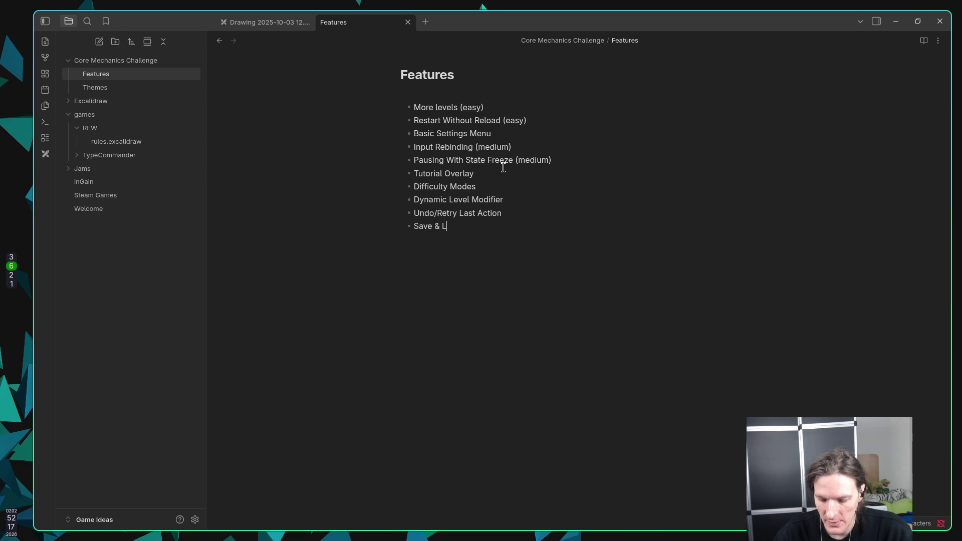
{"action": "type", "text": "Progress"}
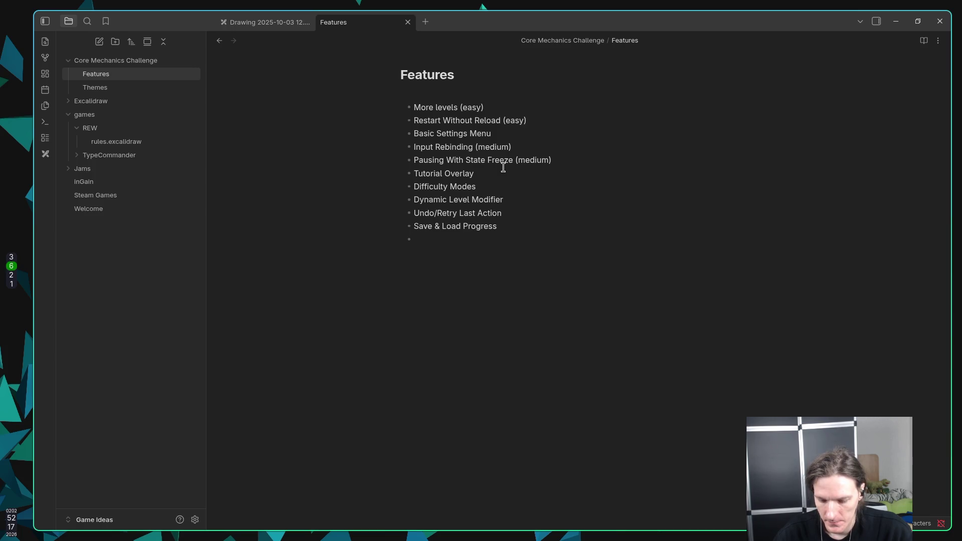
Add 'Time-Based Challenge' as the last bullet, then switch to the Twitch Stream Manager workspace
{"action": "type", "text": "Time-Based Challen"}
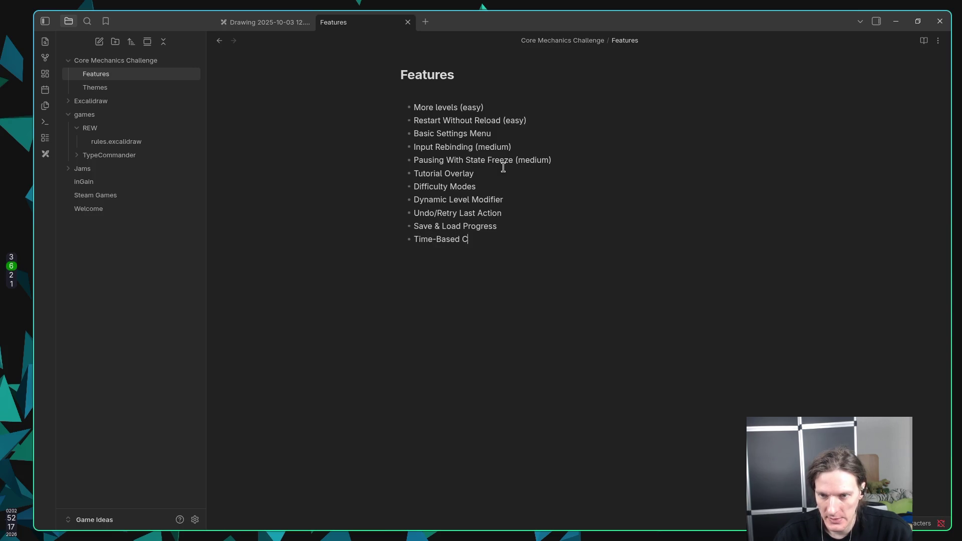
{"action": "type", "text": "ge"}
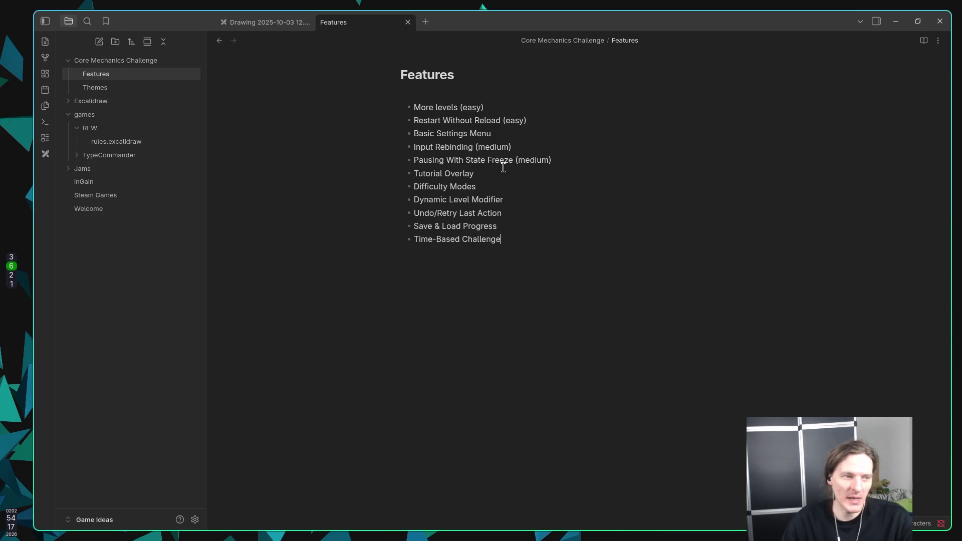
{"action": "key", "text": "super+2"}
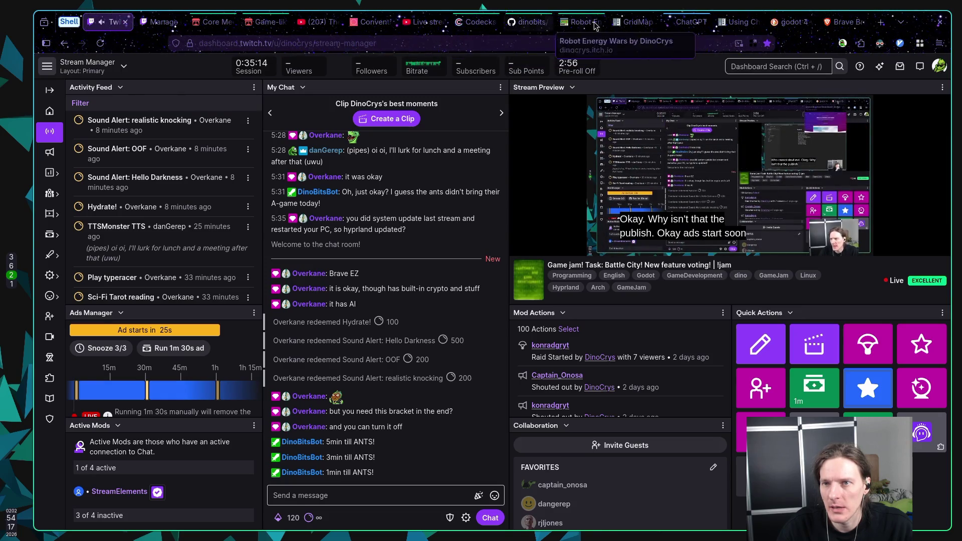
Open Bluesky in a new browser tab and discard the empty post draft
{"action": "left_click", "coordinate": [880, 22]}
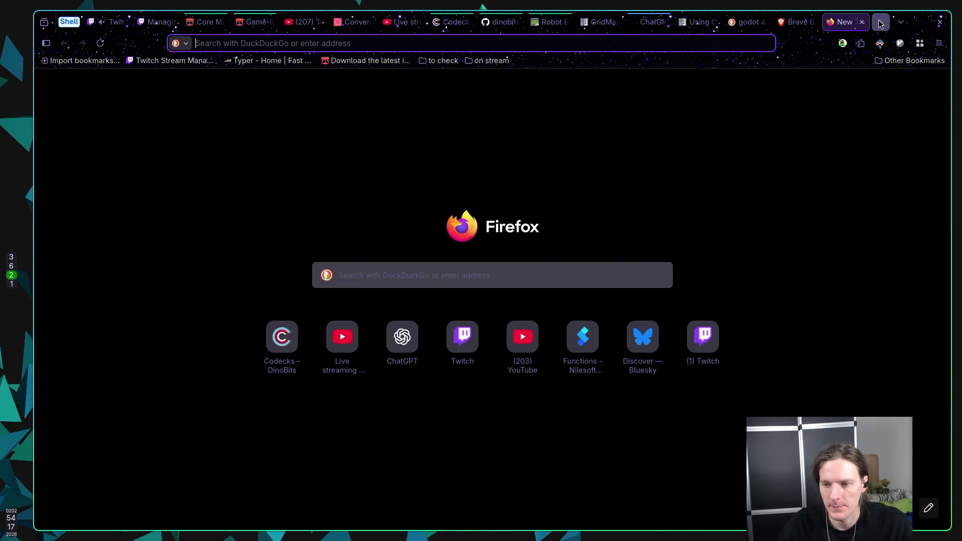
{"action": "left_click", "coordinate": [645, 360]}
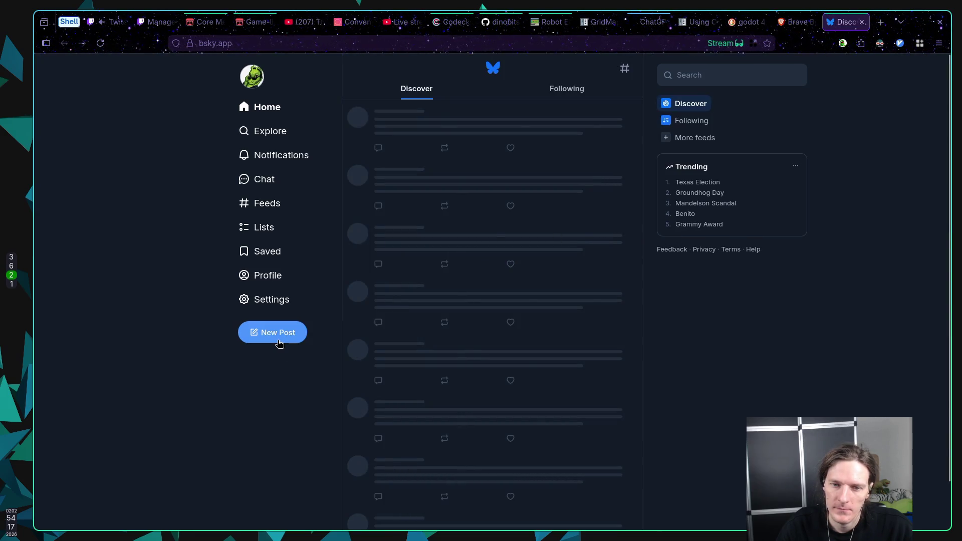
{"action": "left_click", "coordinate": [279, 344]}
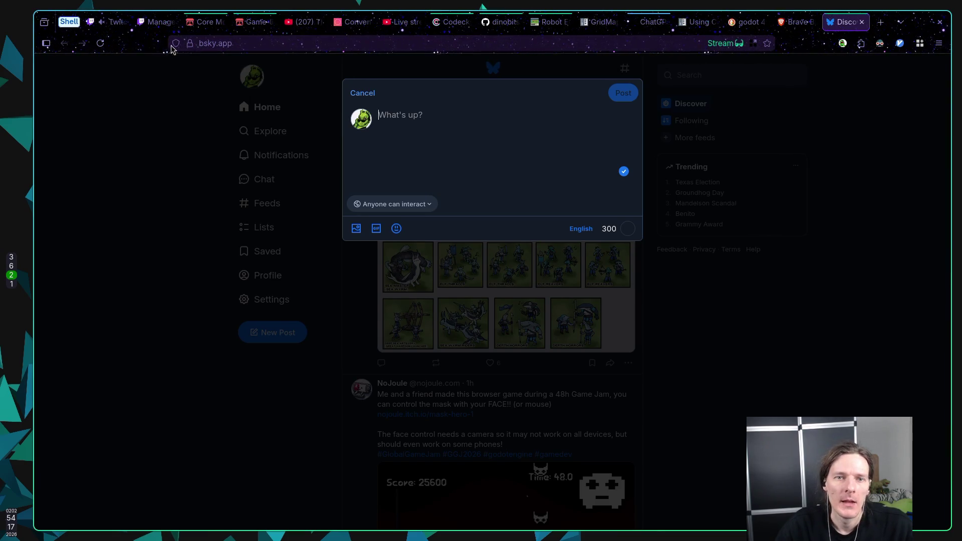
{"action": "left_click", "coordinate": [203, 22]}
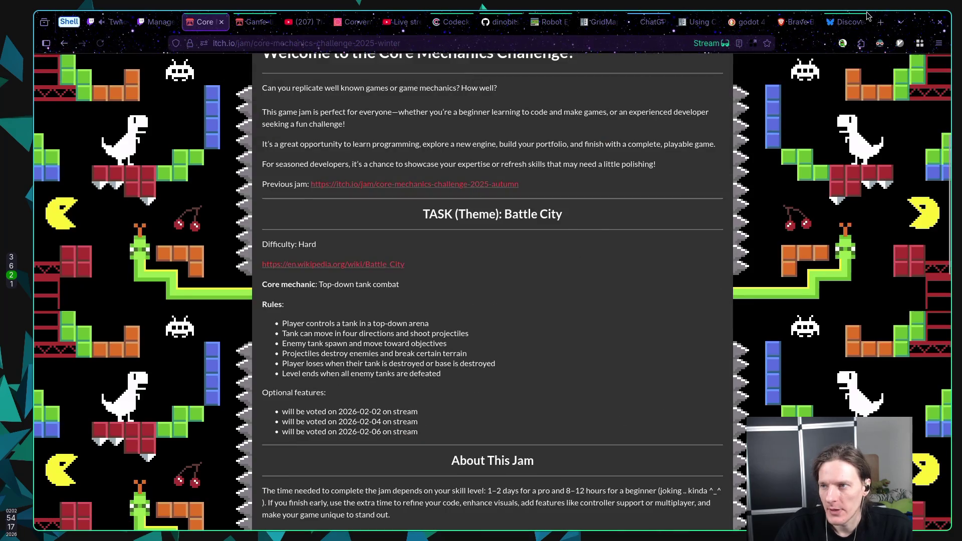
{"action": "key", "text": "ctrl+9"}
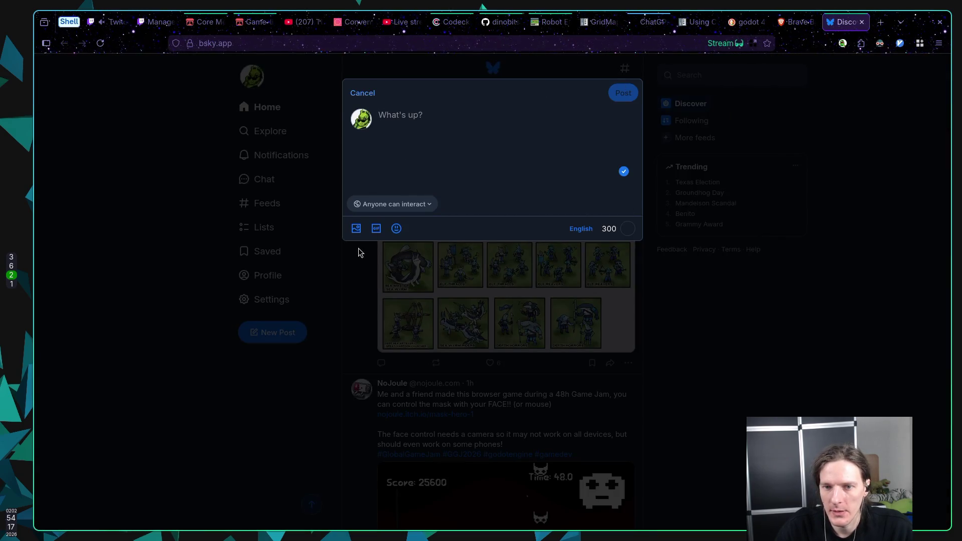
{"action": "left_click", "coordinate": [361, 253]}
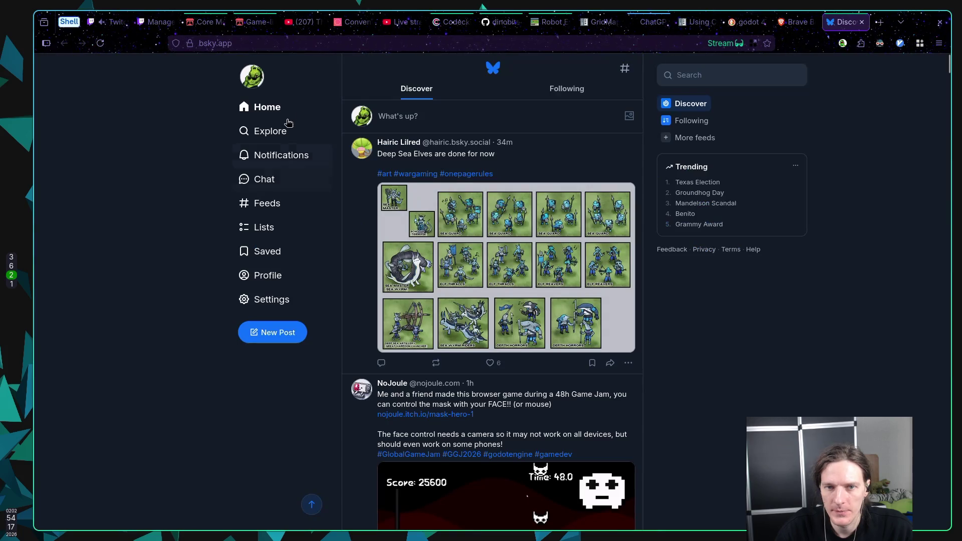
Navigate to your own Bluesky profile page
{"action": "left_click", "coordinate": [253, 80]}
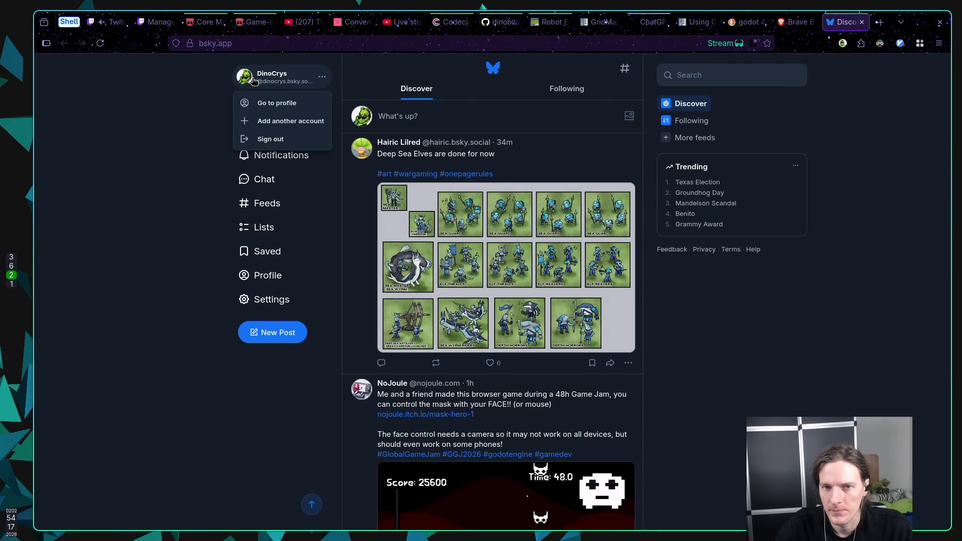
{"action": "left_click", "coordinate": [325, 78]}
{"action": "left_click", "coordinate": [325, 79]}
{"action": "left_click", "coordinate": [323, 77]}
{"action": "left_click", "coordinate": [324, 78]}
{"action": "left_click", "coordinate": [182, 94]}
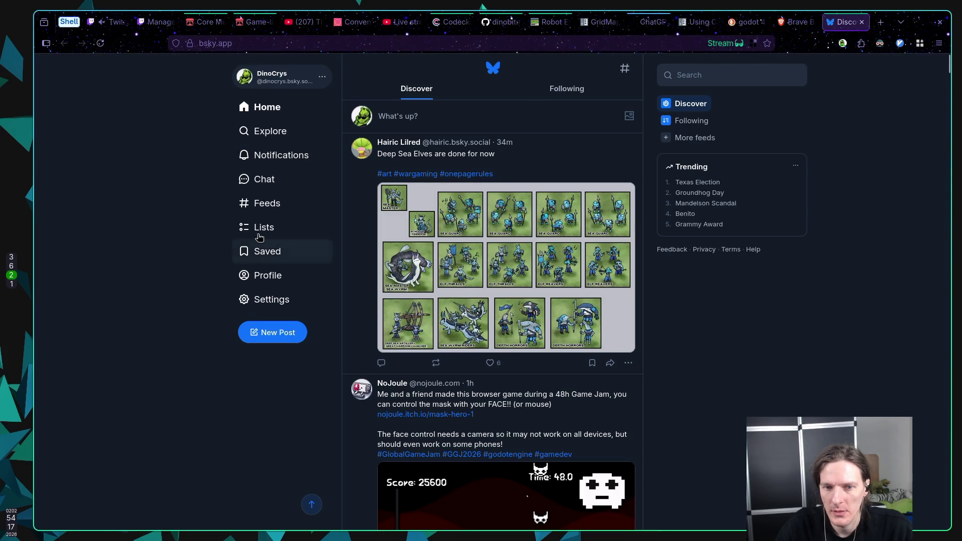
{"action": "left_click", "coordinate": [264, 268]}
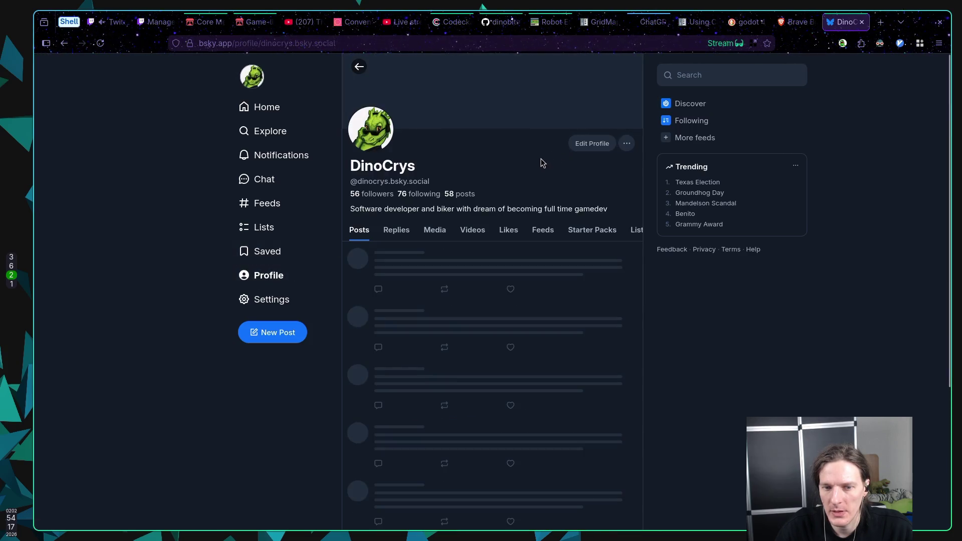
Go live on the Bluesky profile with the Twitch channel link for 4 hours, then start a new post
{"action": "left_click", "coordinate": [628, 144]}
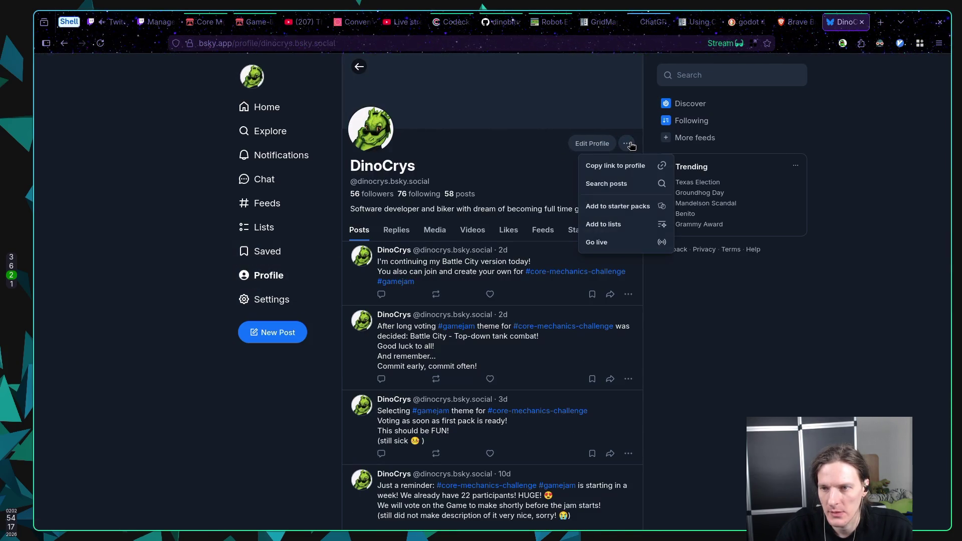
{"action": "left_click", "coordinate": [644, 249]}
{"action": "type", "text": "d"}
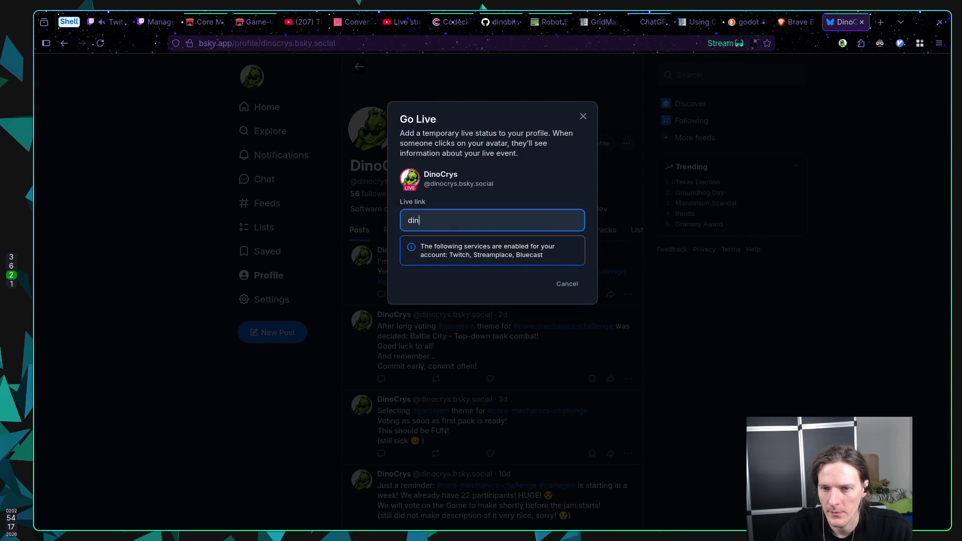
{"action": "key", "text": "BackSpace"}
{"action": "type", "text": "twitch"}
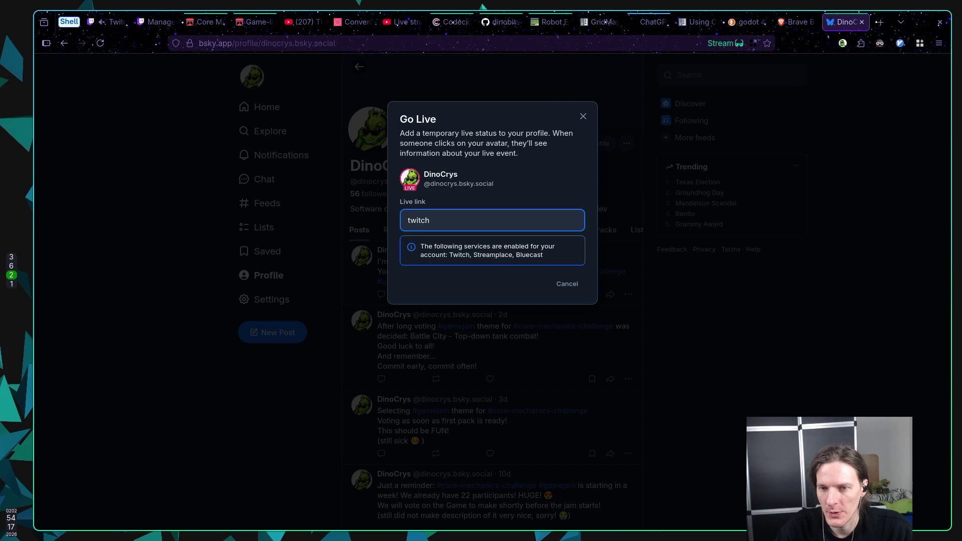
{"action": "type", "text": ".tv/dinocry"}
{"action": "type", "text": "s"}
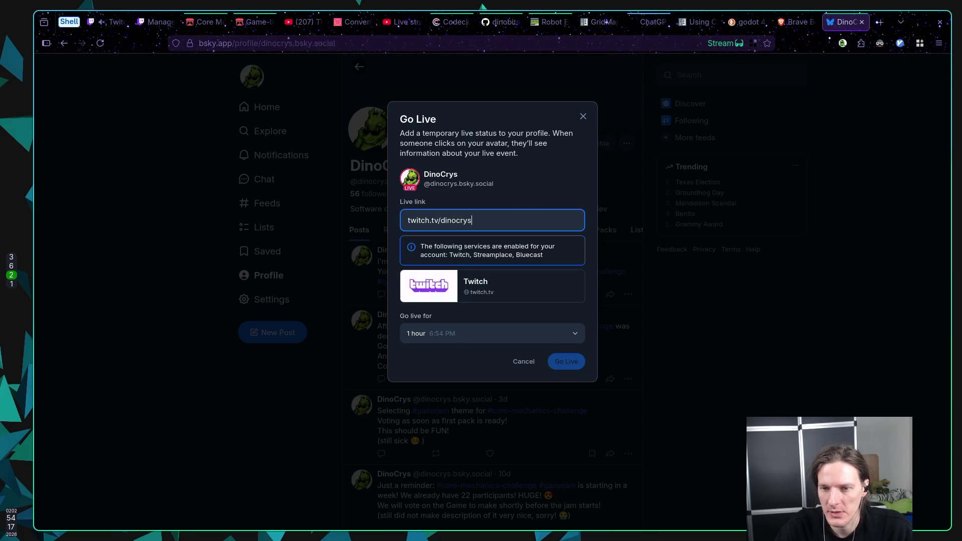
{"action": "left_click", "coordinate": [495, 335]}
{"action": "scroll", "coordinate": [484, 314], "scroll_direction": "down", "scroll_amount": 5}
{"action": "left_click", "coordinate": [466, 312]}
{"action": "left_click", "coordinate": [572, 362]}
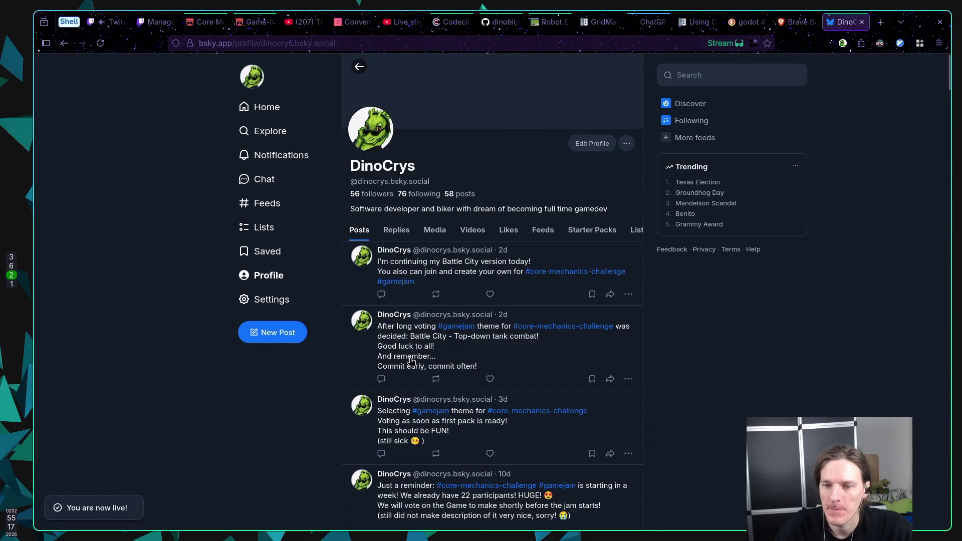
{"action": "left_click", "coordinate": [279, 333]}
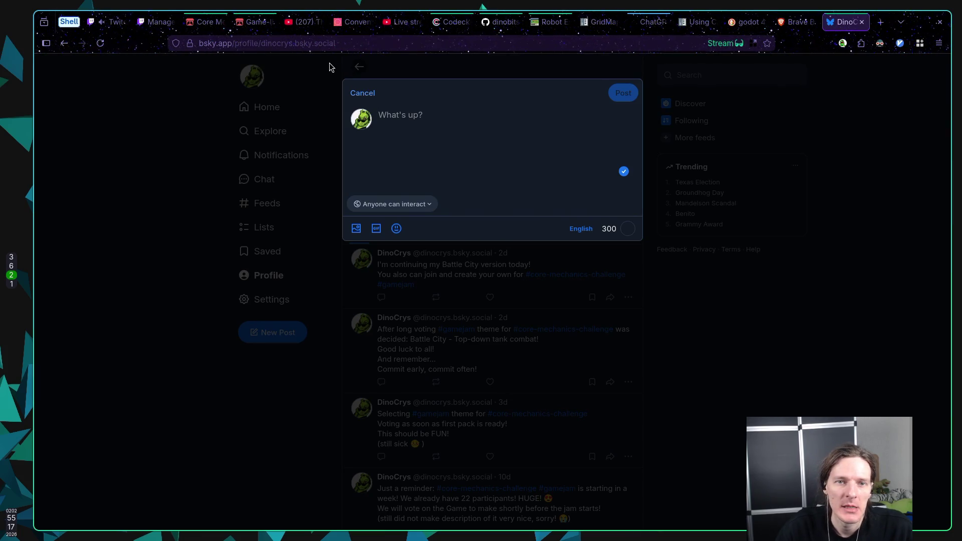
Select the #core-mechanics-challenge hashtag on the itch.io jam page, then return to the Bluesky draft
{"action": "left_click", "coordinate": [207, 22]}
{"action": "scroll", "coordinate": [479, 176], "scroll_direction": "up", "scroll_amount": 5}
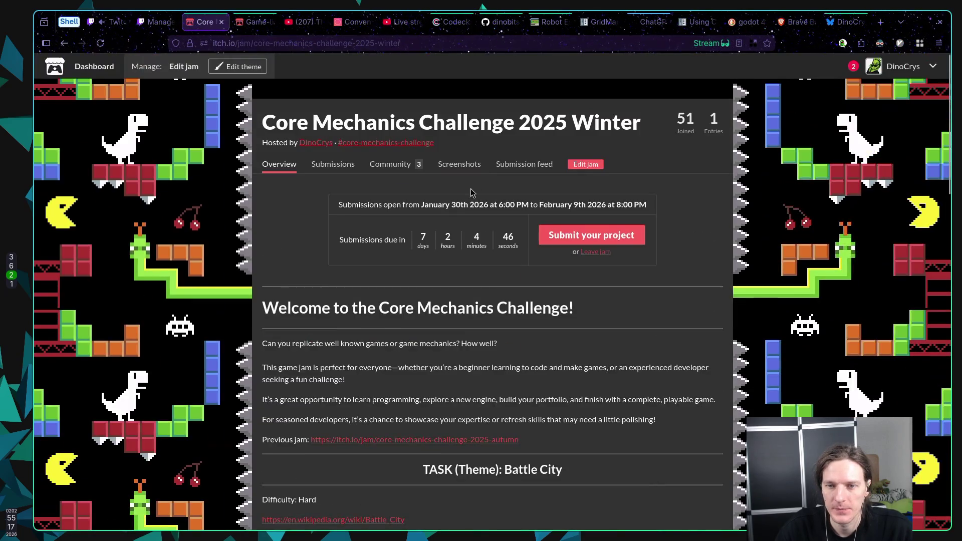
{"action": "left_click", "coordinate": [686, 119]}
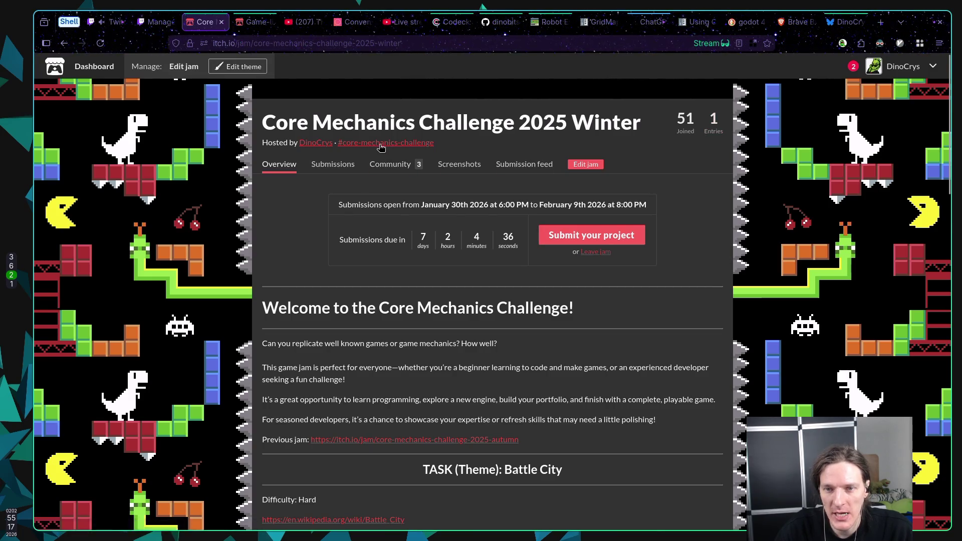
{"action": "left_click_drag", "start_coordinate": [444, 147], "coordinate": [343, 152]}
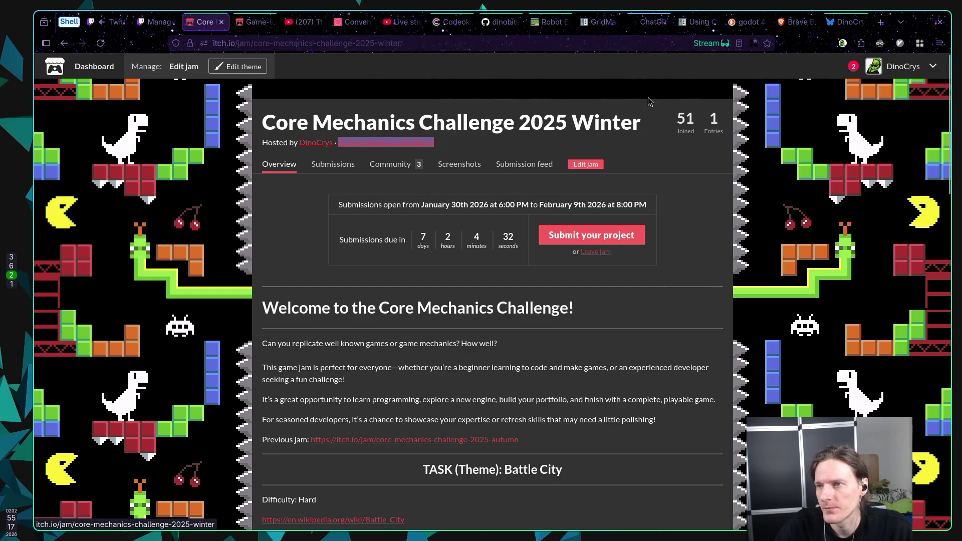
{"action": "key", "text": "ctrl+9"}
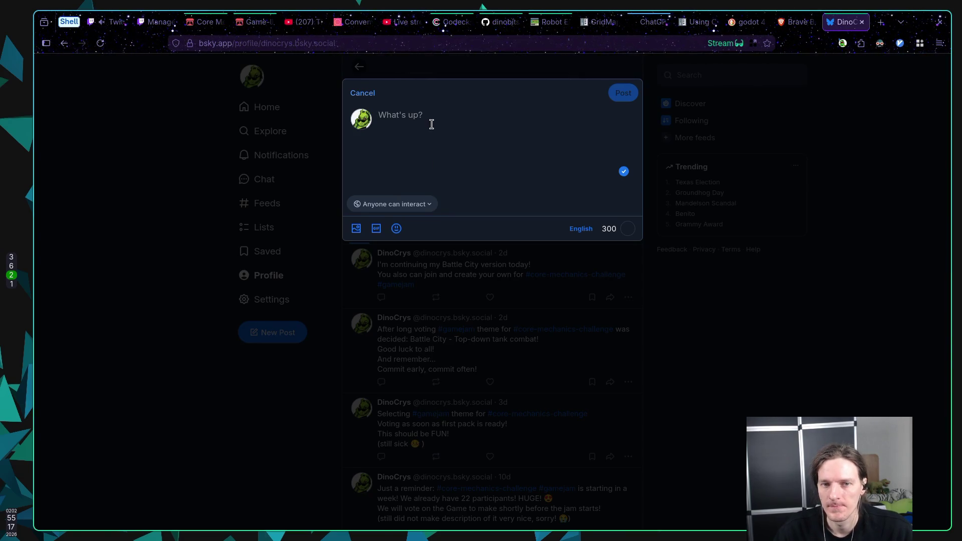
Write 'Voting for new optional feature for #gamejam #core-mechanics-challenge', then return to the Obsidian Features note
{"action": "type", "text": "Voting for new"}
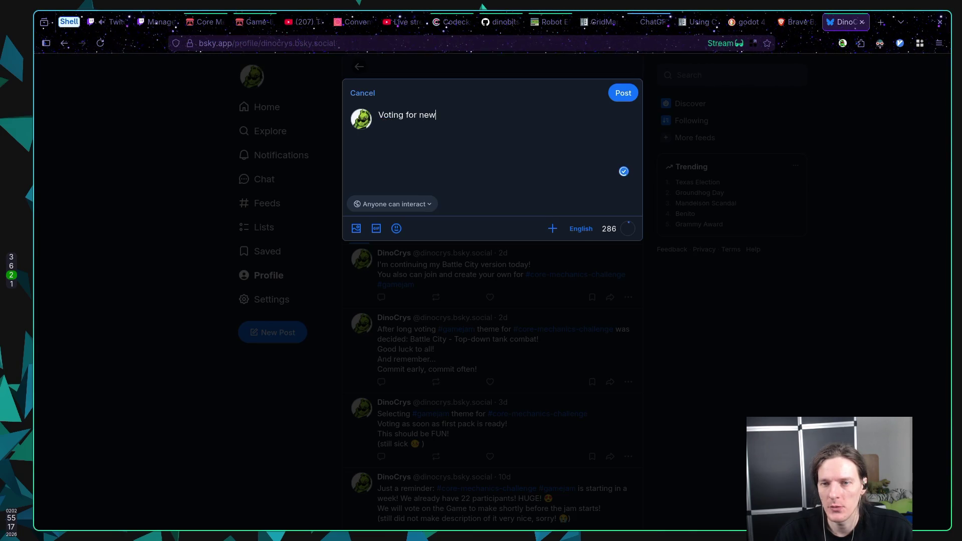
{"action": "type", "text": " optional feature for "}
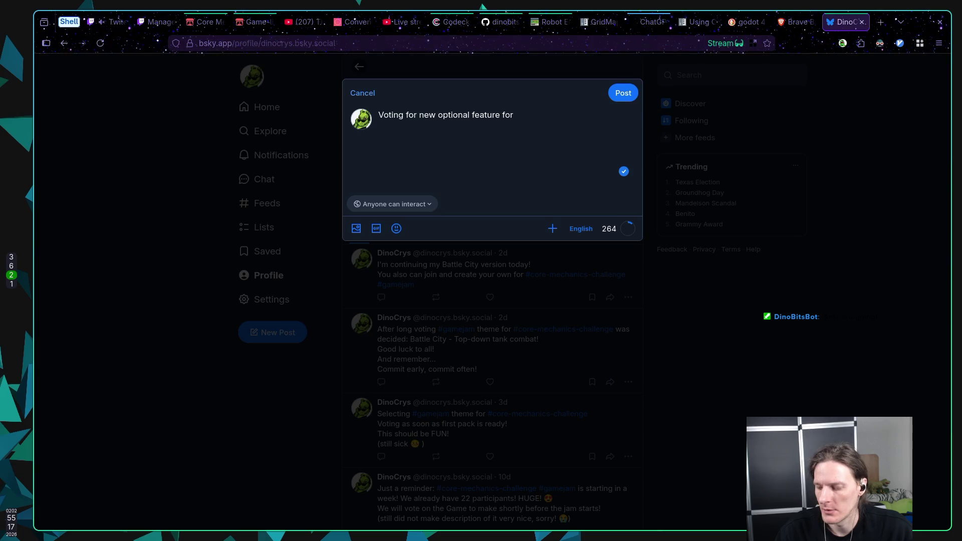
{"action": "type", "text": "#"}
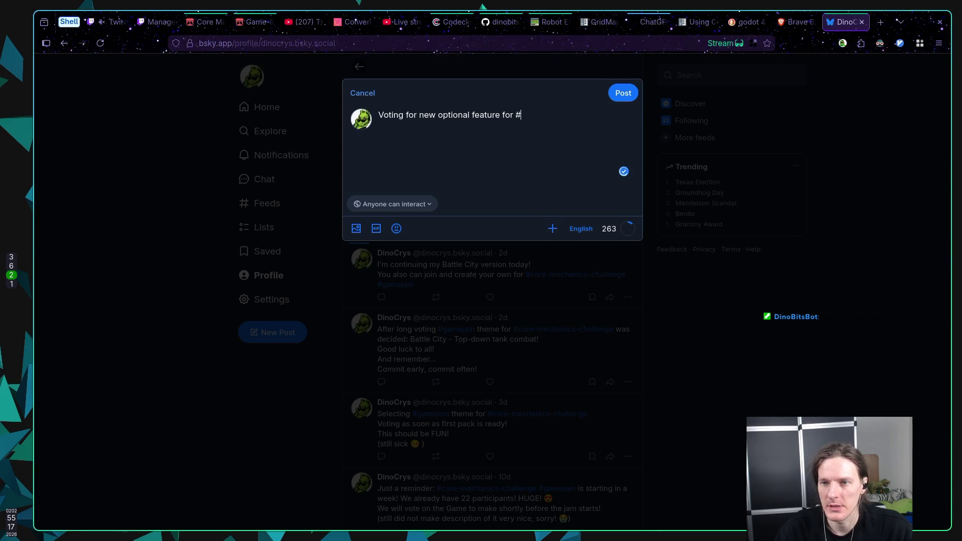
{"action": "type", "text": "gamejam #core-mechanics-challenge"}
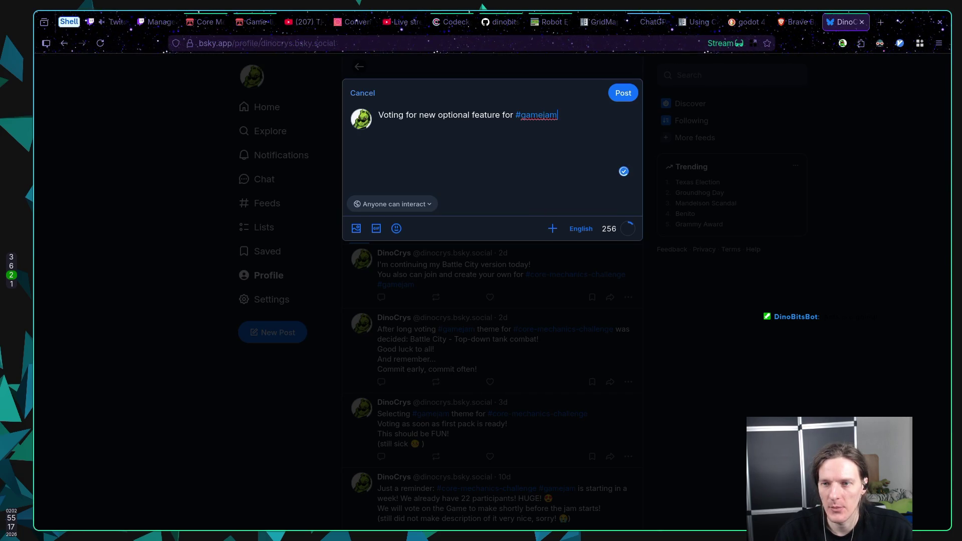
{"action": "key", "text": "ctrl+1"}
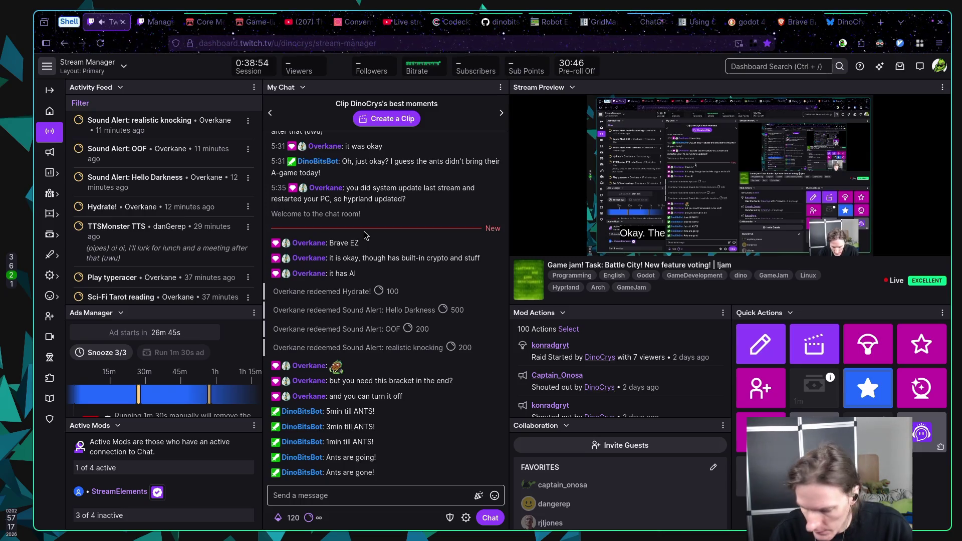
{"action": "key", "text": "super+6"}
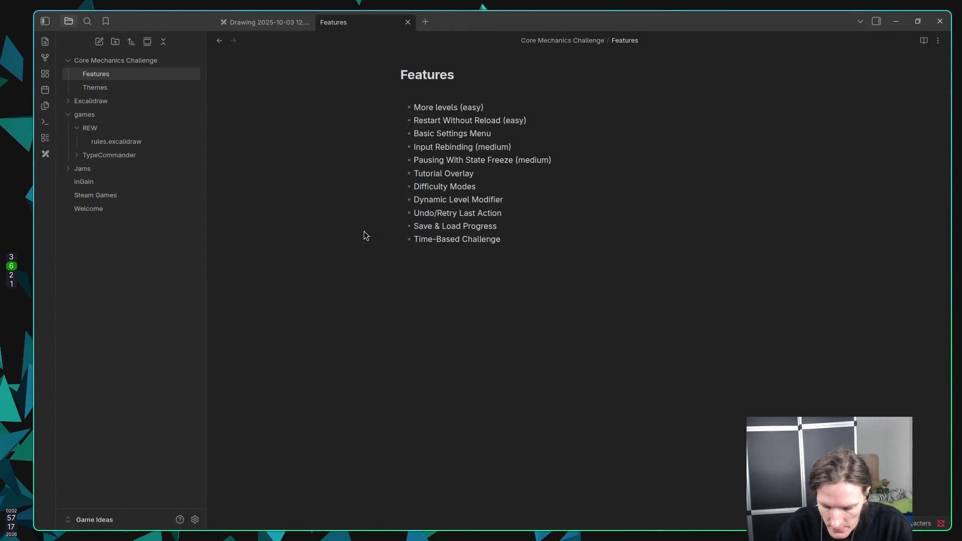
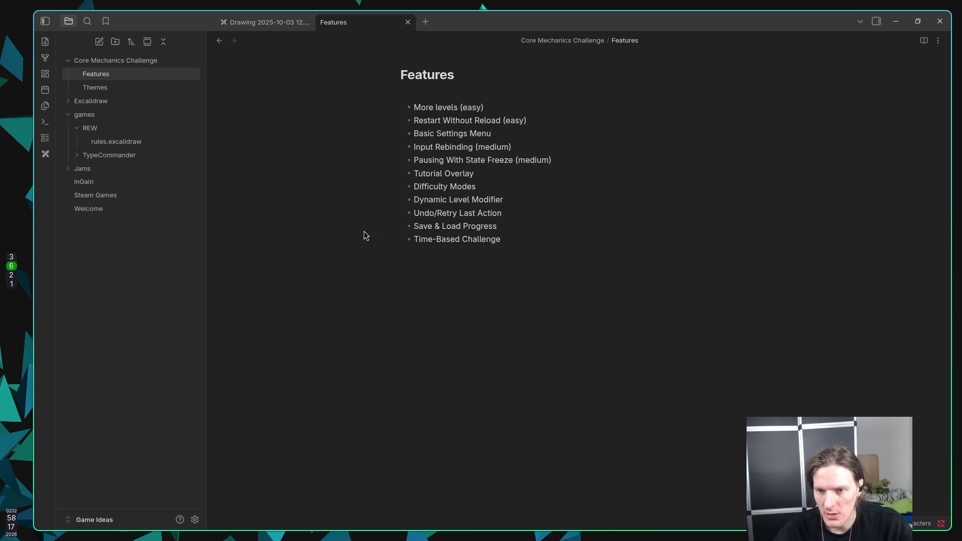
Complete 'Time-Based Challenge Mode' and add bullets for Alternate Control Scheme, Procedural Variation and Game Speed Scaling
{"action": "type", "text": "Mode "}
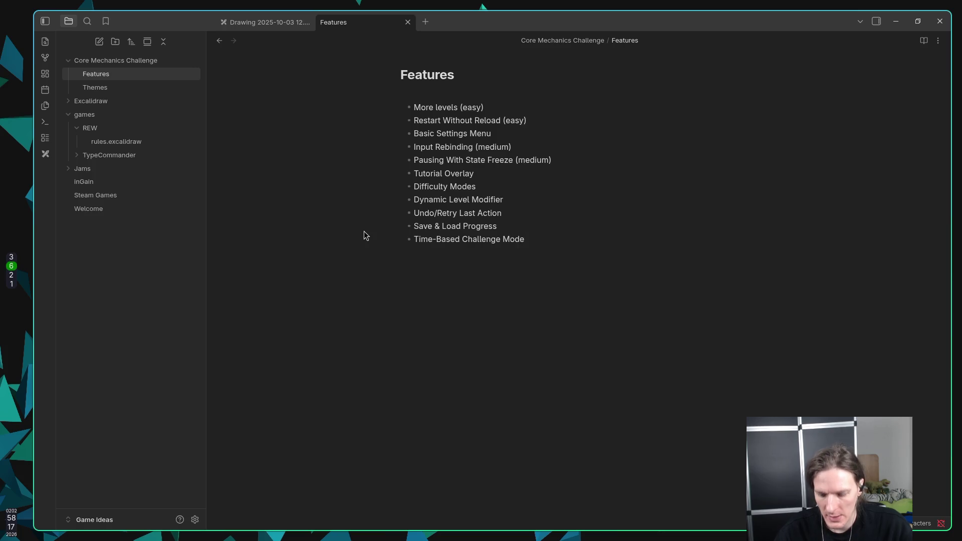
{"action": "type", "text": "Alternate"}
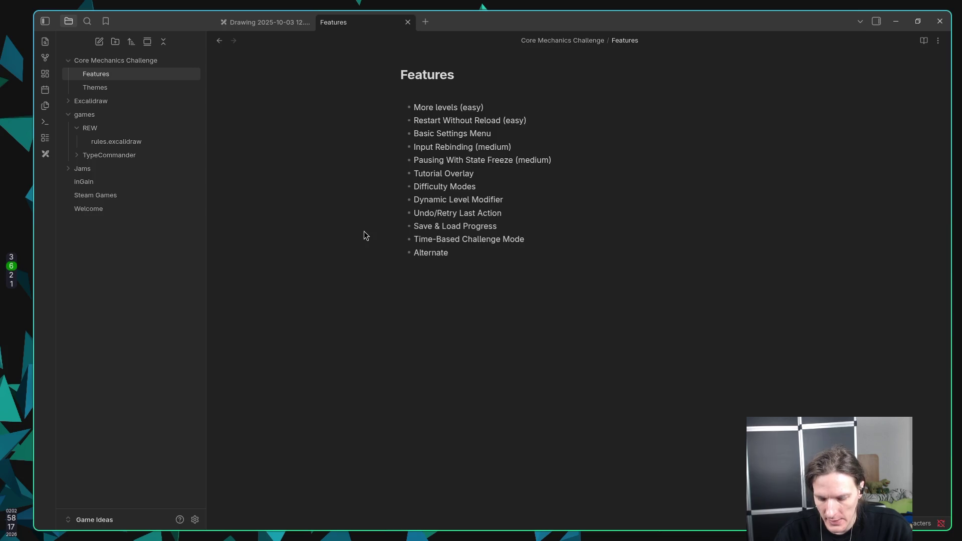
{"action": "type", "text": " Control Scheme "}
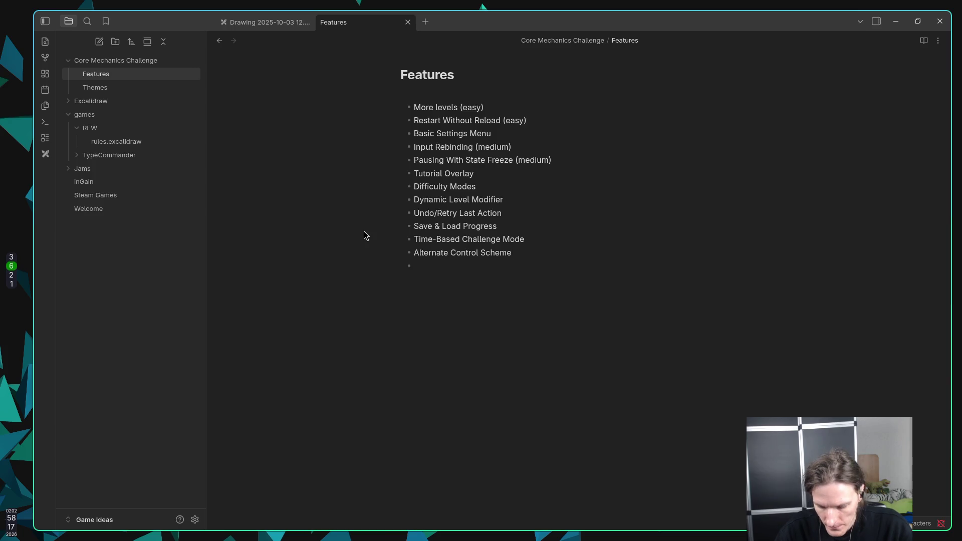
{"action": "type", "text": "Proce"}
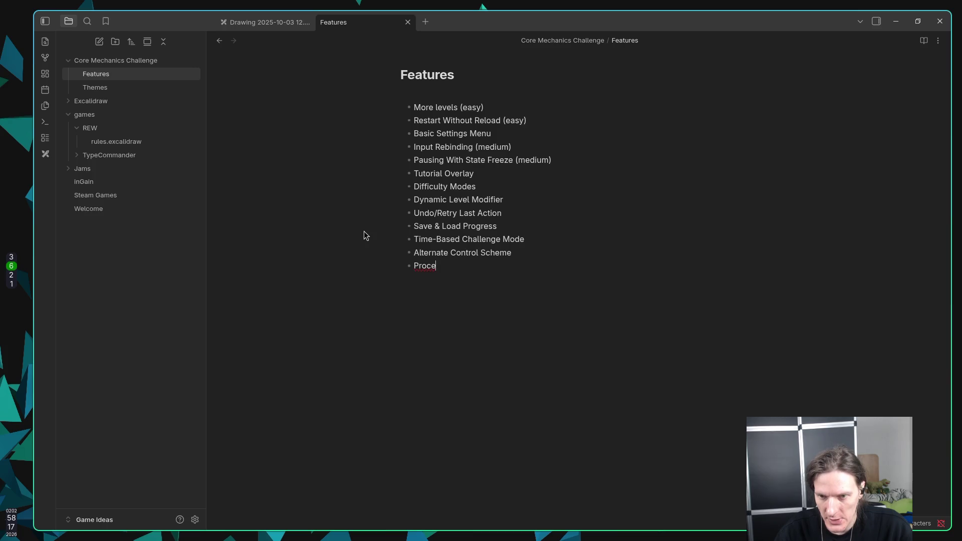
{"action": "type", "text": "dural Variation"}
{"action": "key", "text": "Return"}
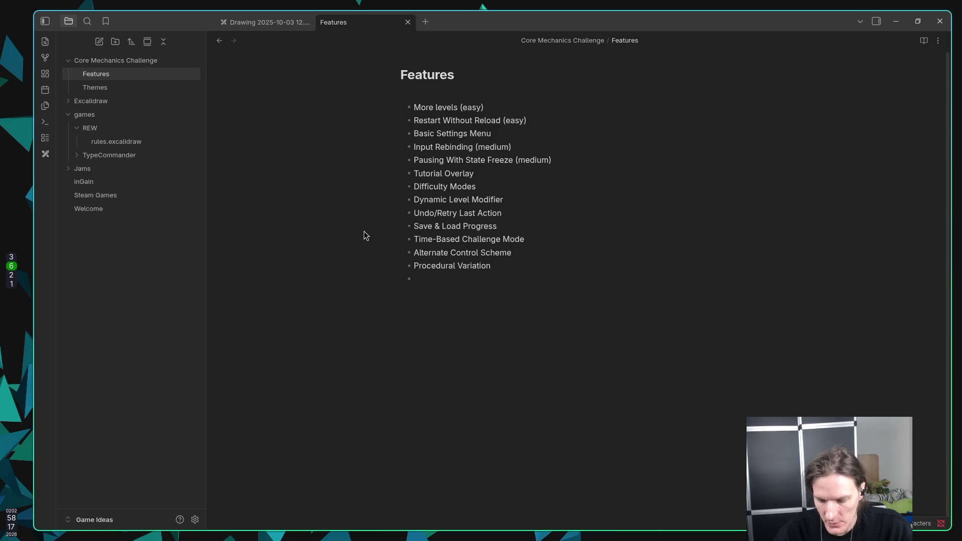
{"action": "type", "text": "Gam"}
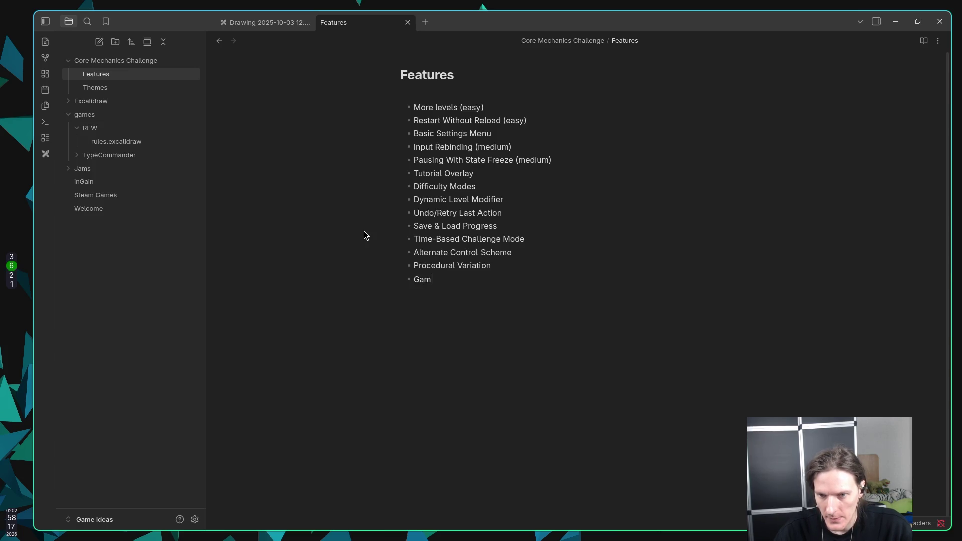
{"action": "type", "text": "e Speed Scaliong"}
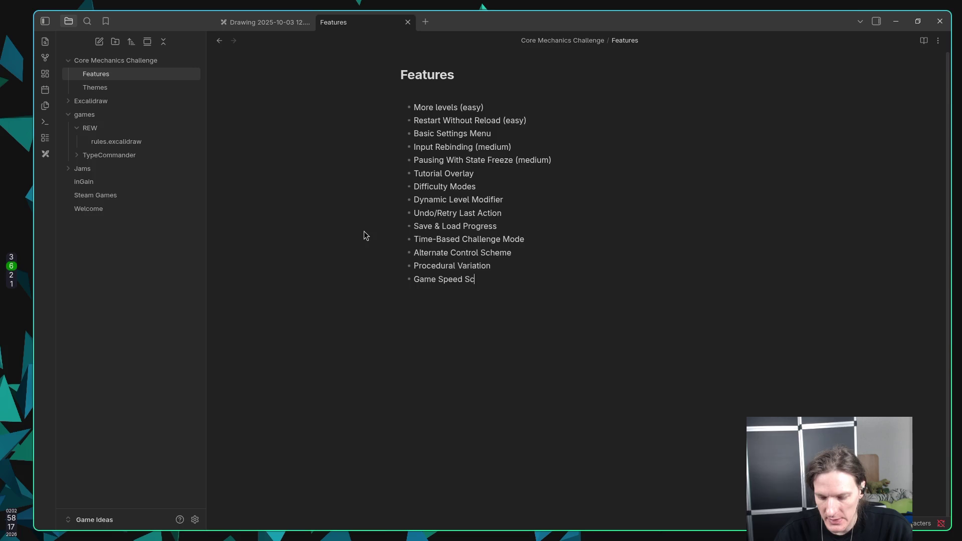
{"action": "key", "text": "BackSpace"}
{"action": "key", "text": "BackSpace"}
{"action": "key", "text": "BackSpace"}
{"action": "type", "text": "ng"}
{"action": "key", "text": "Return"}
Add the bullets 'AI Opponent (hard)' and 'Assymetric Gameplay', then start a new bullet
{"action": "type", "text": "AI Op"}
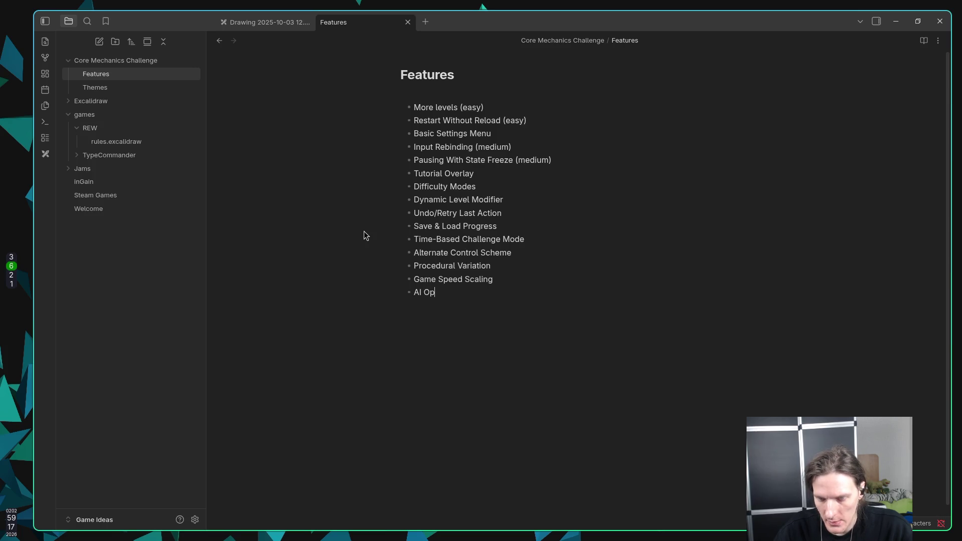
{"action": "type", "text": "ponen"}
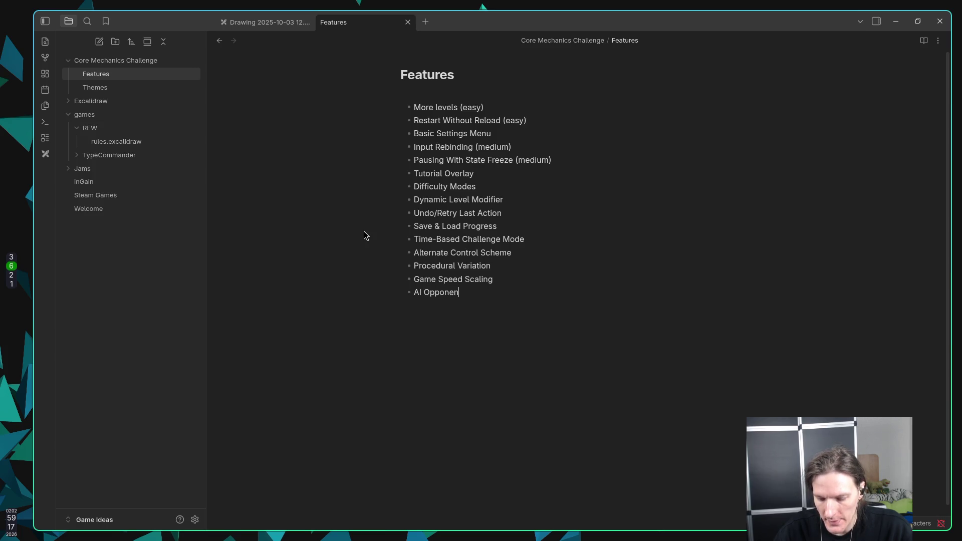
{"action": "type", "text": "t (hard)"}
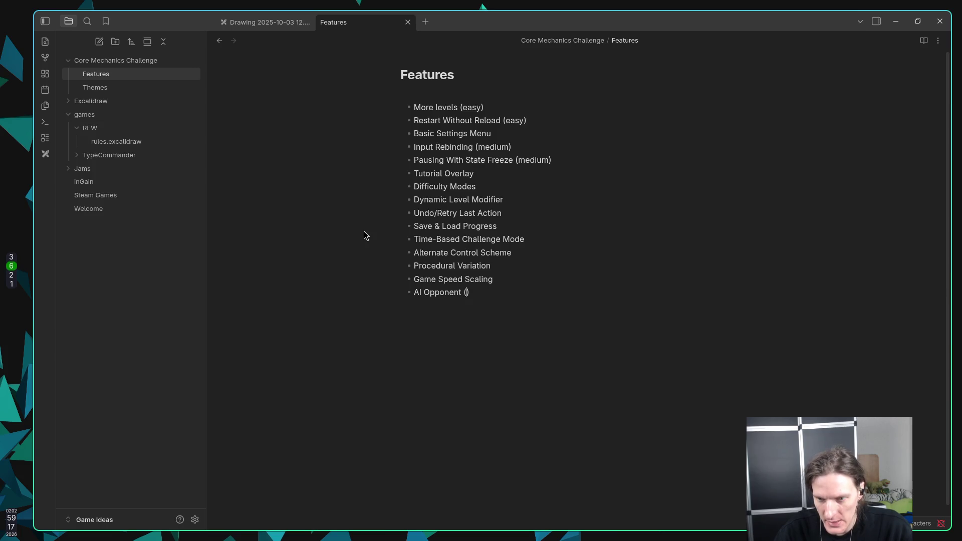
{"action": "key", "text": "Return"}
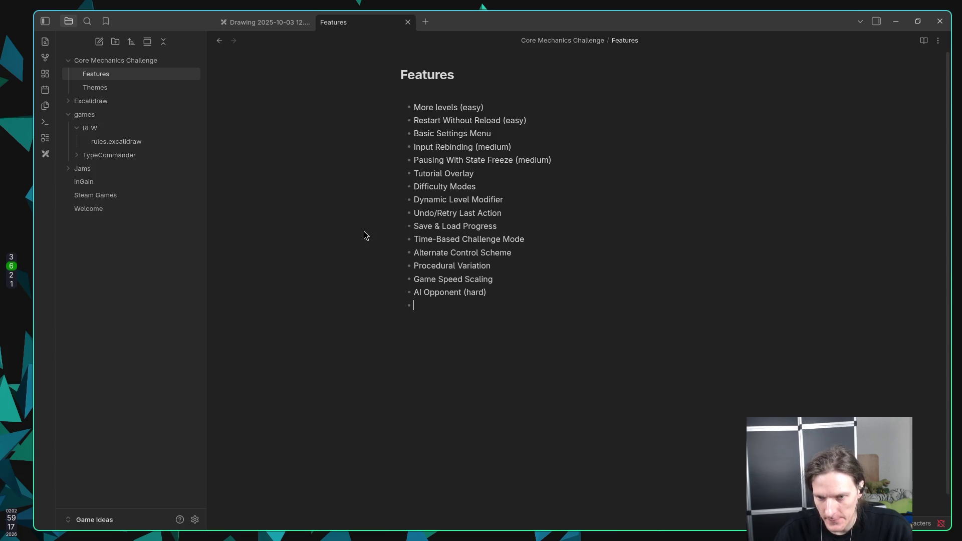
{"action": "type", "text": "A"}
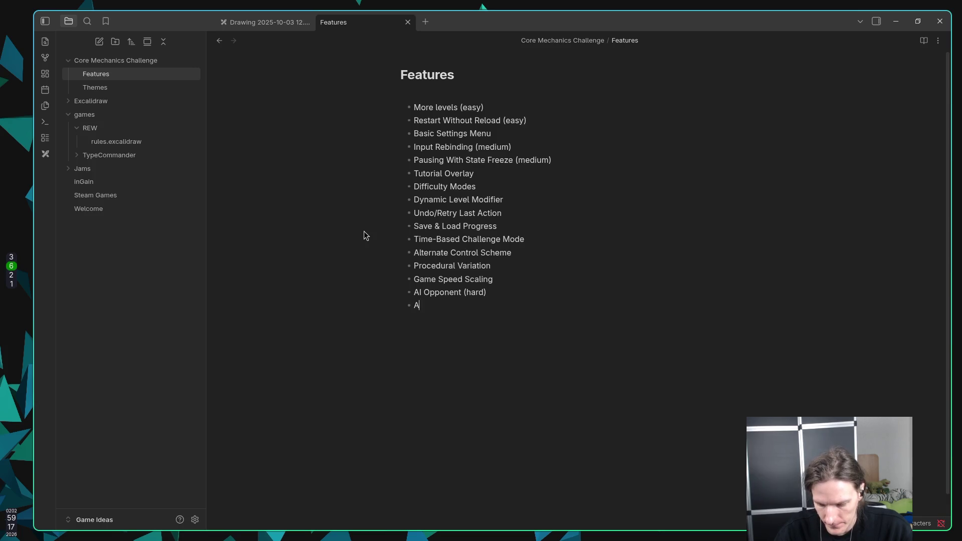
{"action": "type", "text": "ssymetri"}
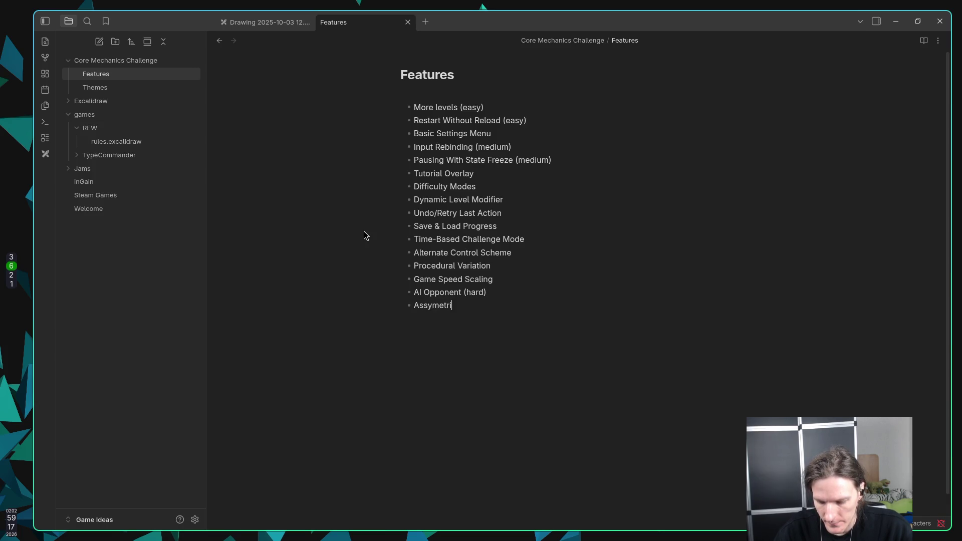
{"action": "type", "text": "c Gameplay"}
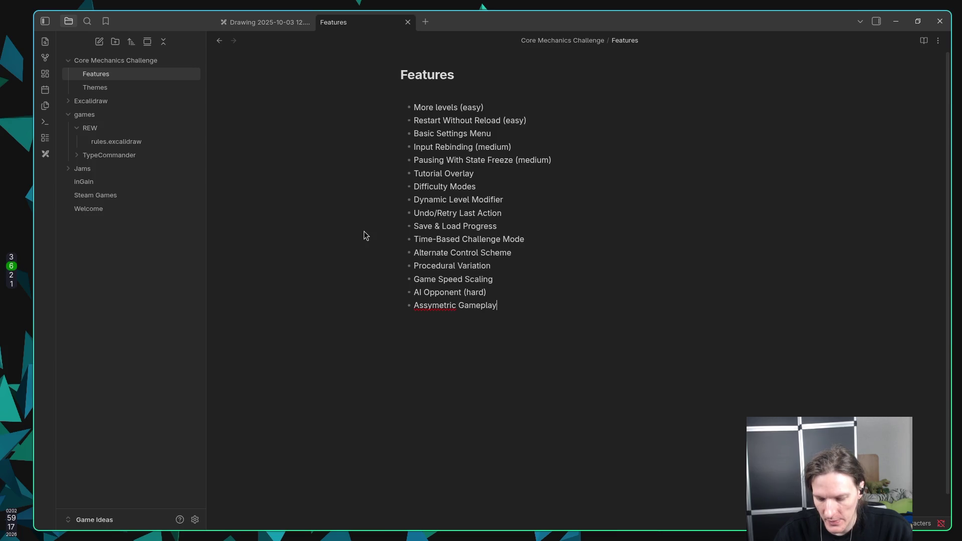
{"action": "key", "text": "Return"}
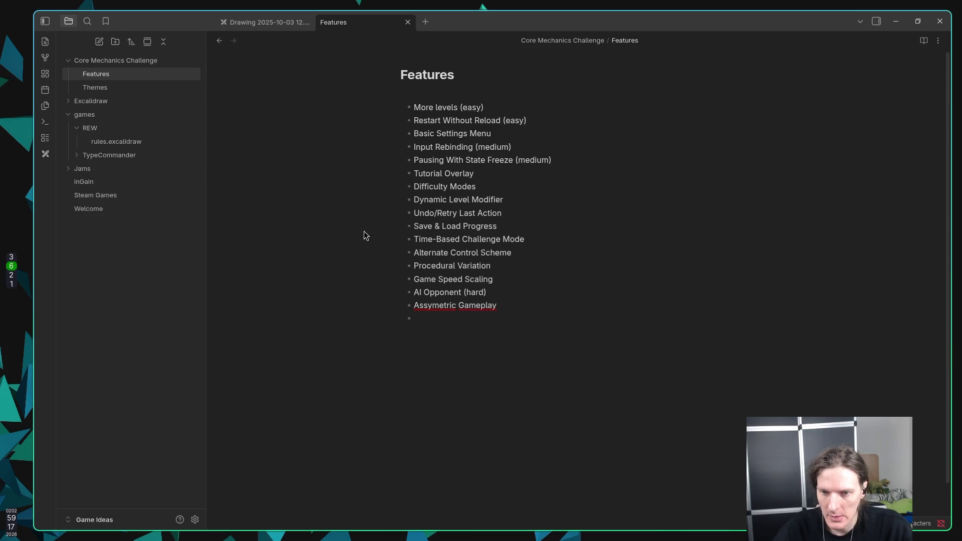
Correct 'Assymetric' to 'Asymmetric' and add 'Gameplay' to the spellcheck dictionary
{"action": "right_click", "coordinate": [436, 305]}
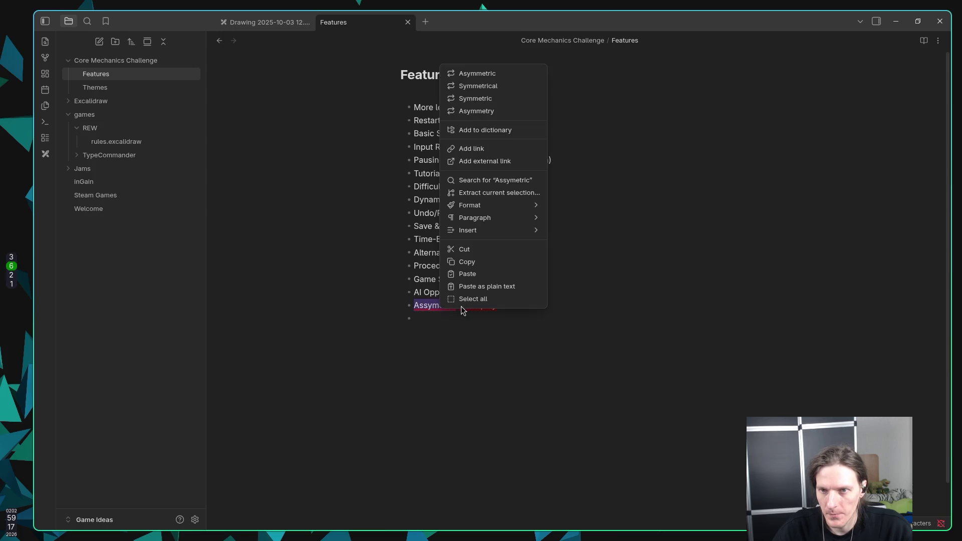
{"action": "left_click", "coordinate": [518, 78]}
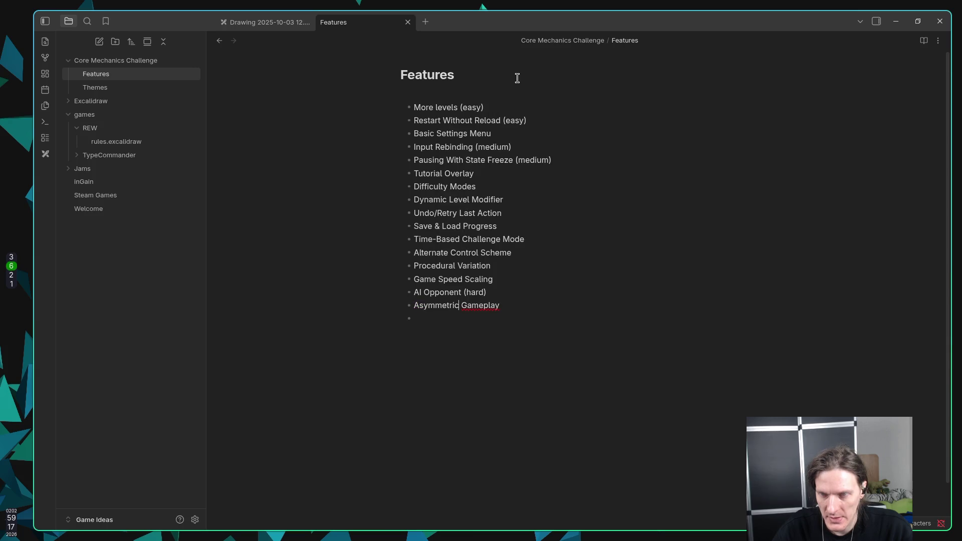
{"action": "right_click", "coordinate": [482, 307]}
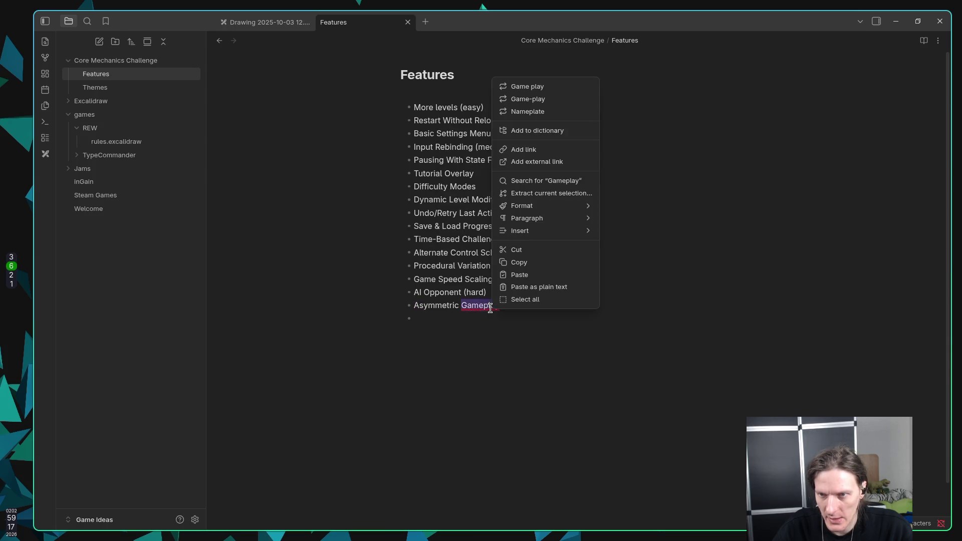
{"action": "left_click", "coordinate": [457, 327]}
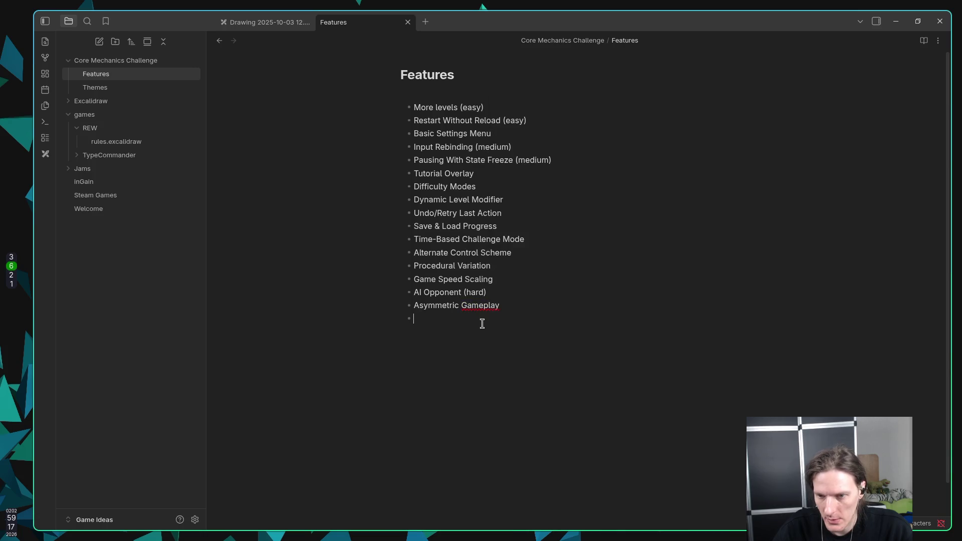
{"action": "right_click", "coordinate": [489, 310]}
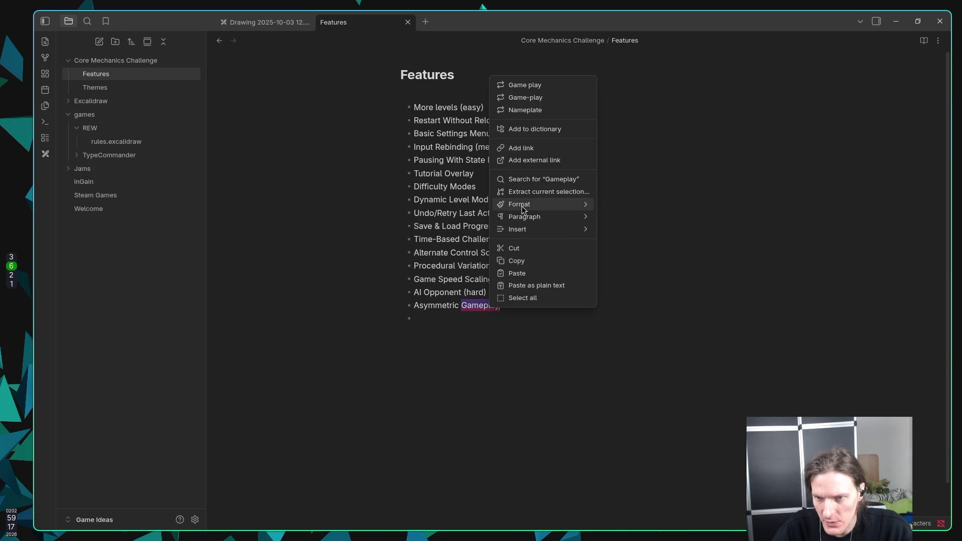
{"action": "left_click", "coordinate": [546, 129]}
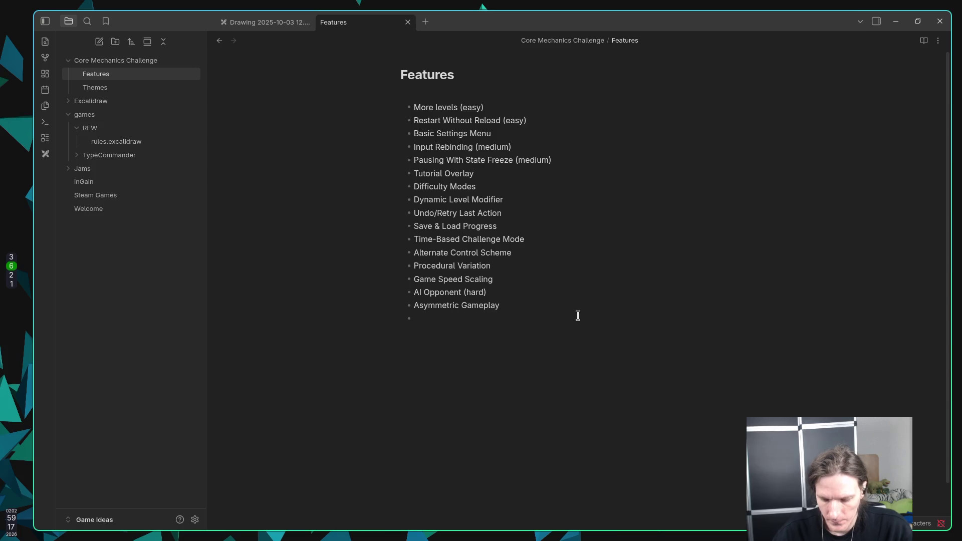
Add the bullets 'Local Multiplayer (Shared Screen)' and 'Split-Screen Multiplayer'
{"action": "type", "text": "Loca"}
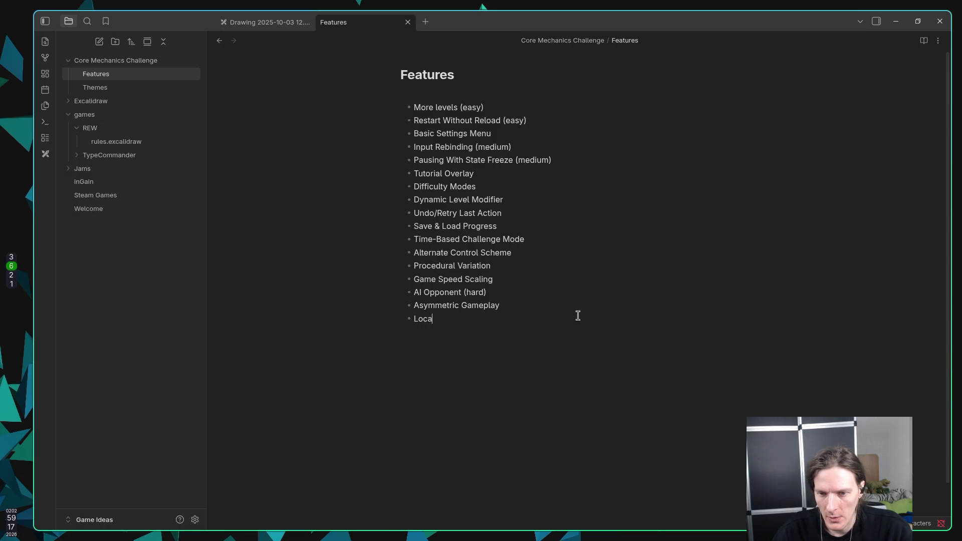
{"action": "type", "text": "l Multipl"}
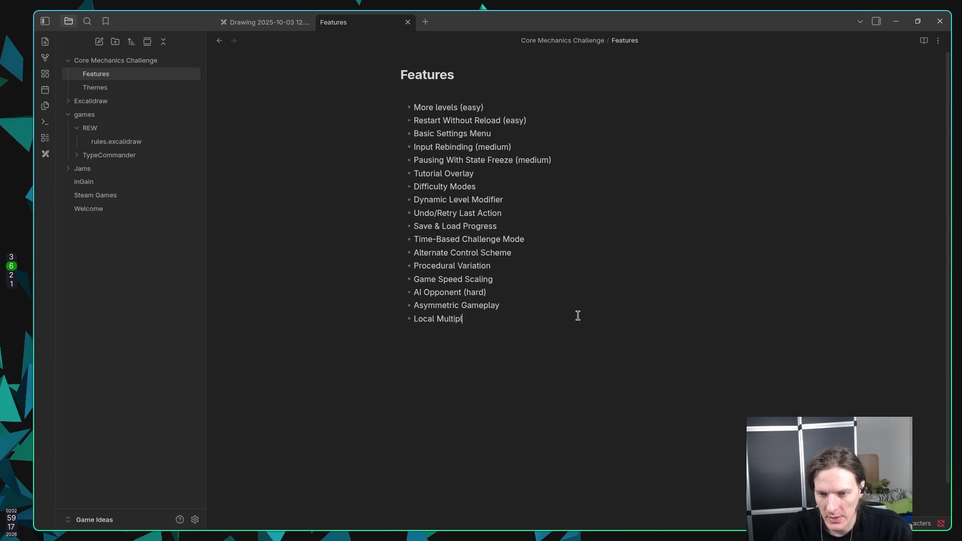
{"action": "type", "text": "ayer"}
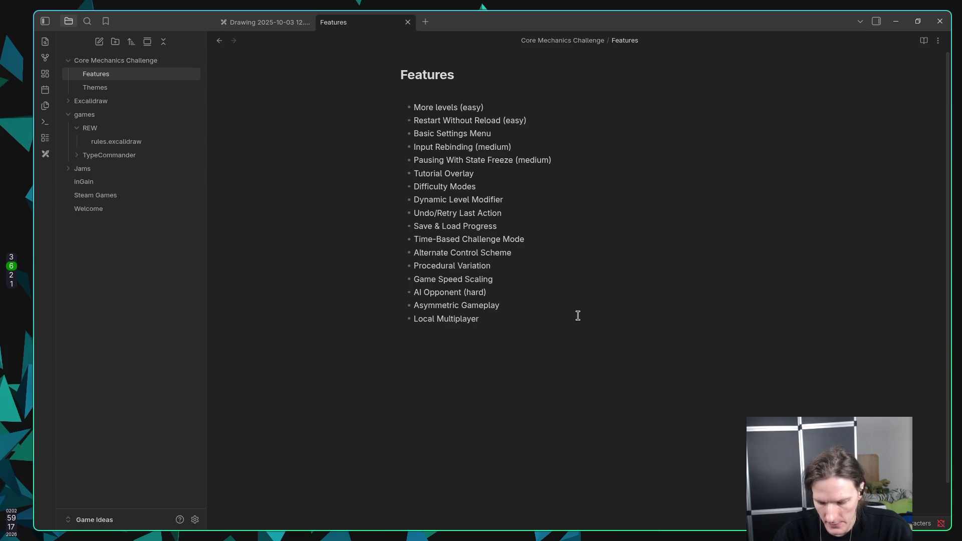
{"action": "type", "text": " (Shared Screen"}
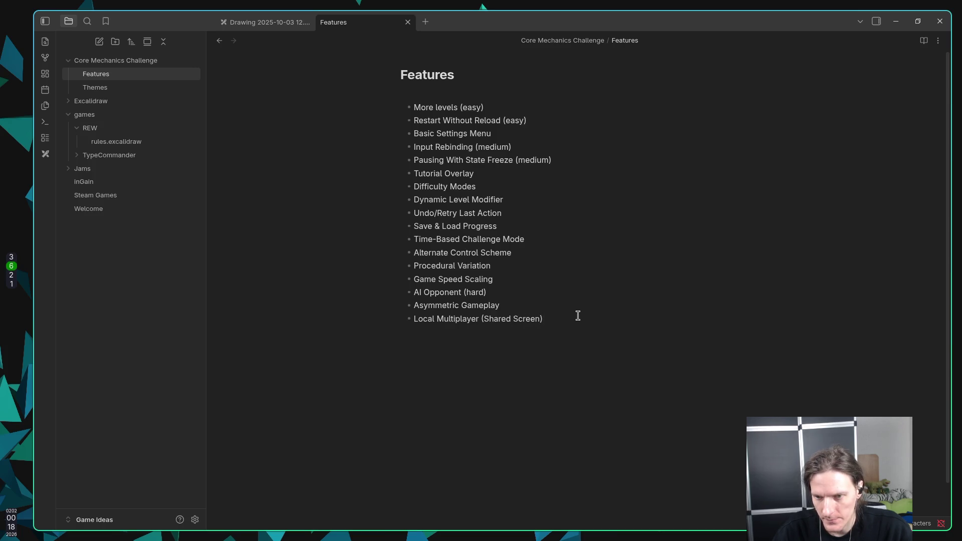
{"action": "key", "text": "Return"}
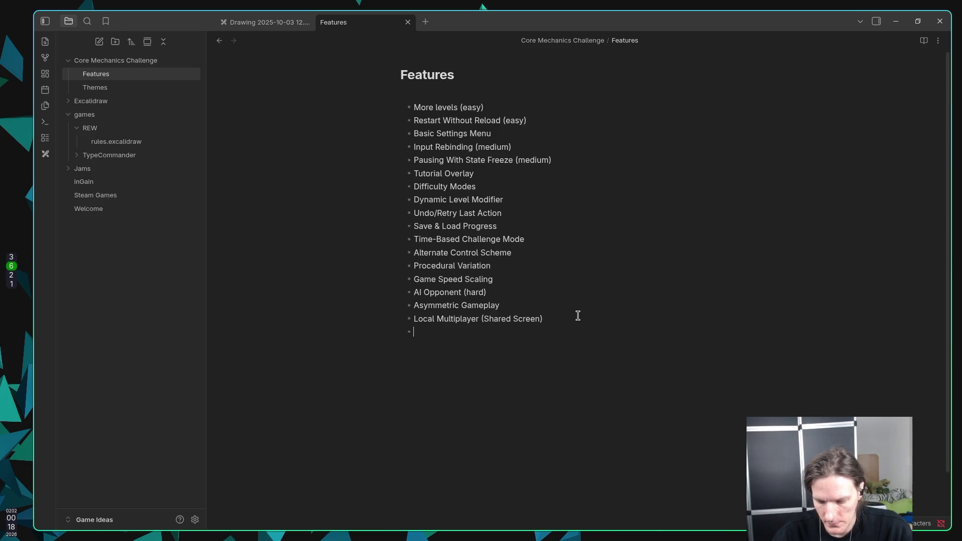
{"action": "type", "text": "Split S"}
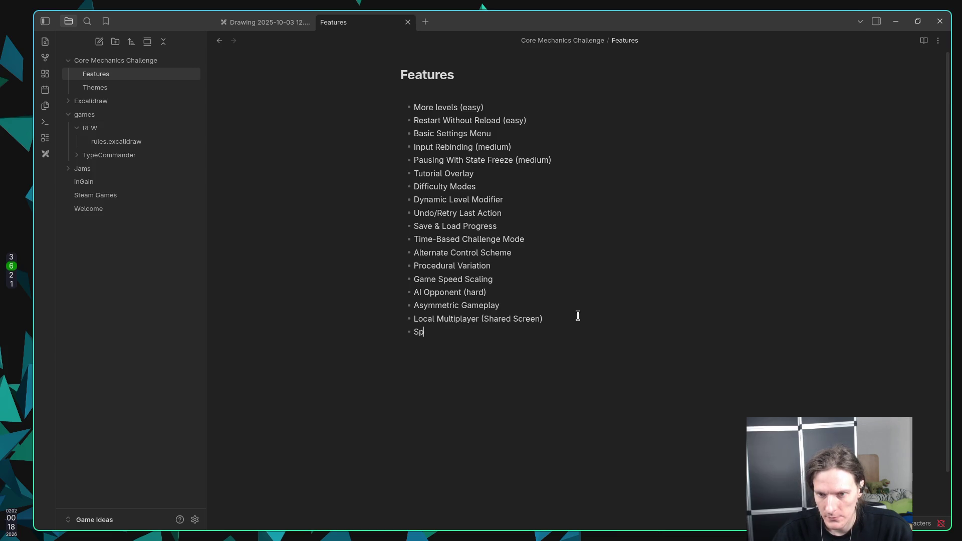
{"action": "key", "text": "BackSpace"}
{"action": "key", "text": "BackSpace"}
{"action": "type", "text": "-Screen Mu"}
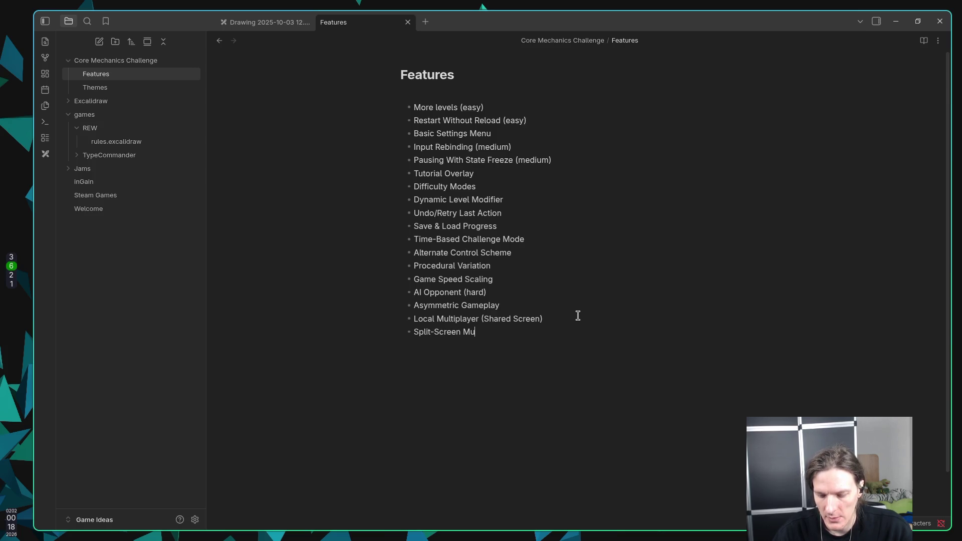
{"action": "type", "text": "ltiplayer"}
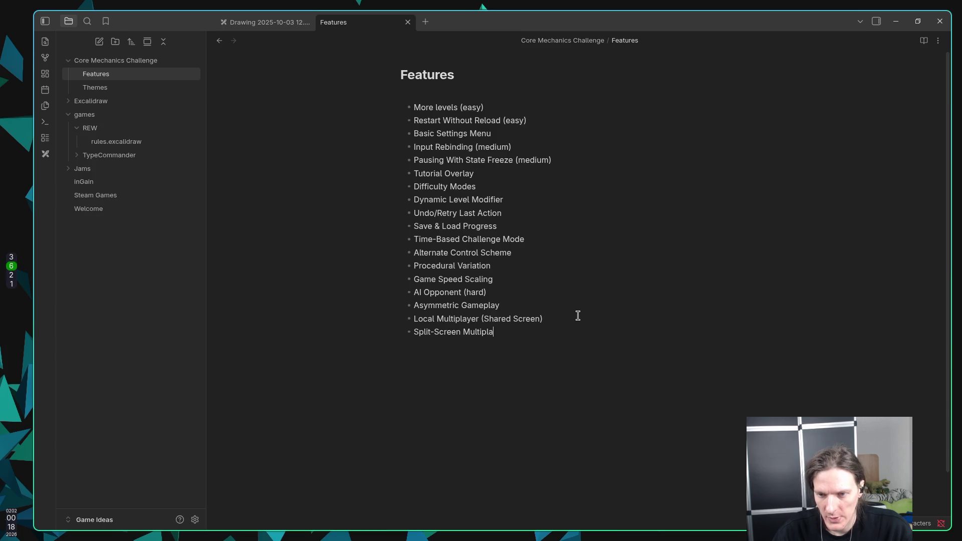
{"action": "key", "text": "Return"}
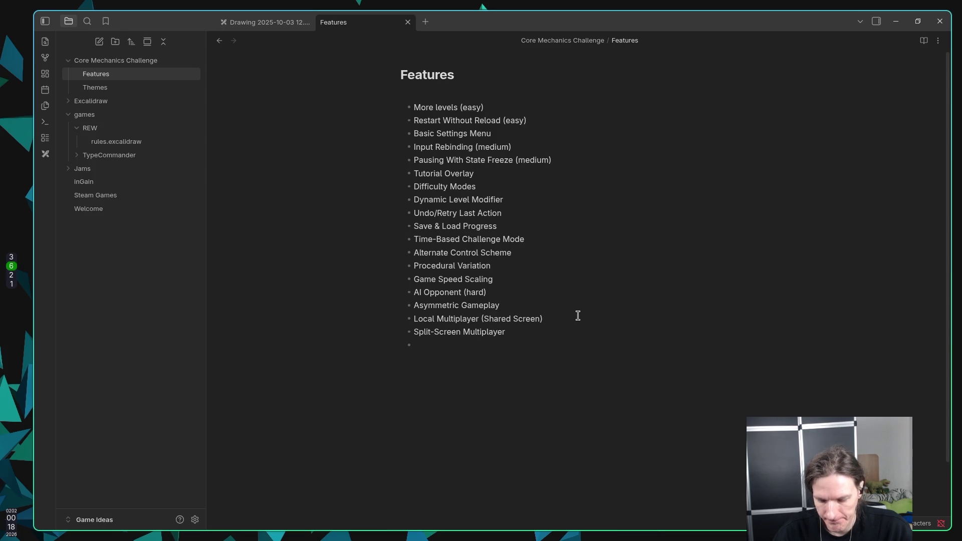
Add the bullets 'Mid-Game Rule Mutation' and 'Multiple Win Conditions'
{"action": "type", "text": "Mid"}
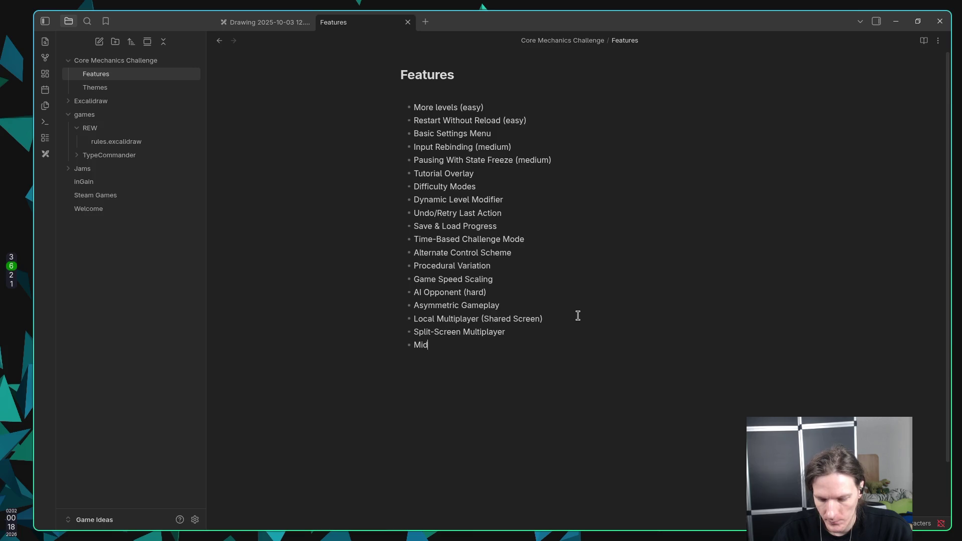
{"action": "type", "text": "-Game Rule Mutation"}
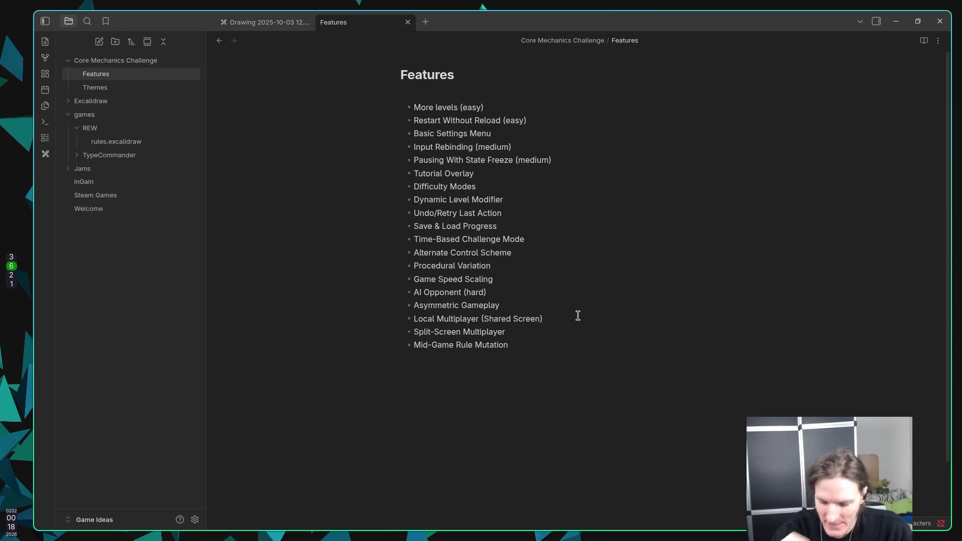
{"action": "key", "text": "Return"}
{"action": "type", "text": "Multiple Win C"}
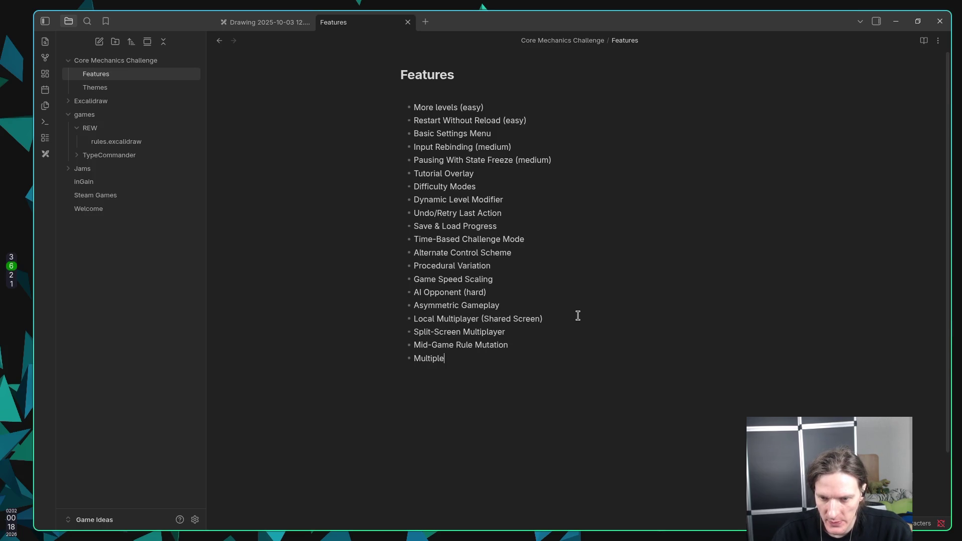
{"action": "type", "text": "onditiona"}
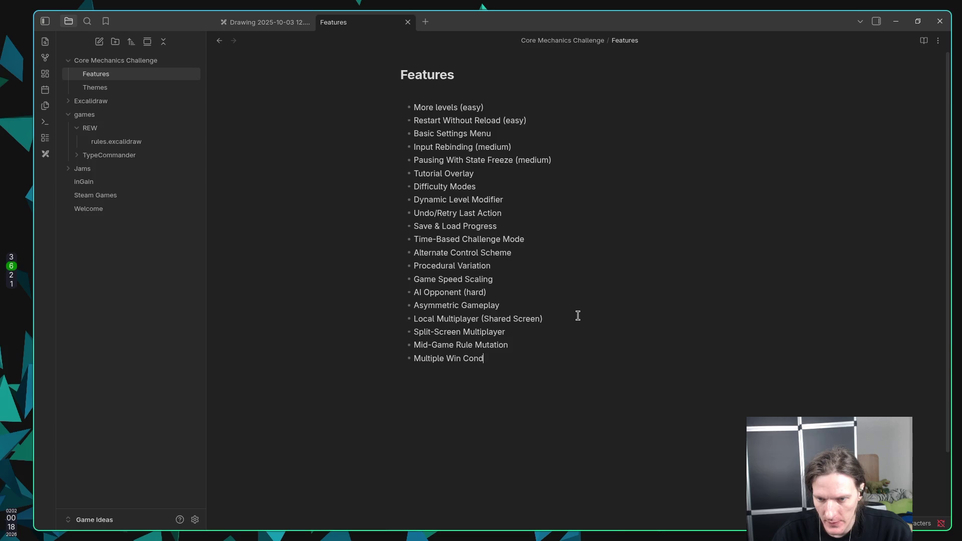
{"action": "key", "text": "BackSpace"}
{"action": "type", "text": "s"}
{"action": "key", "text": "Return"}
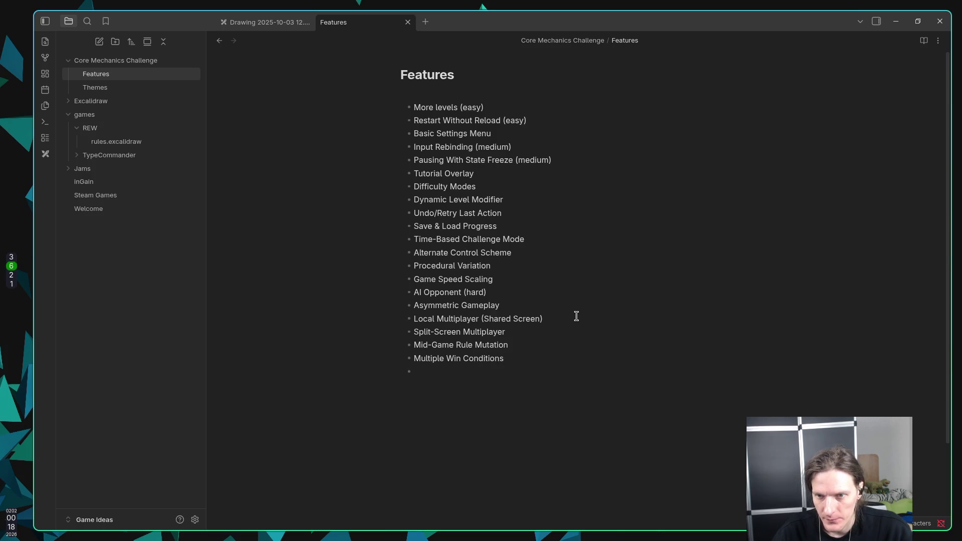
{"action": "scroll", "coordinate": [577, 316], "scroll_direction": "down", "scroll_amount": 2}
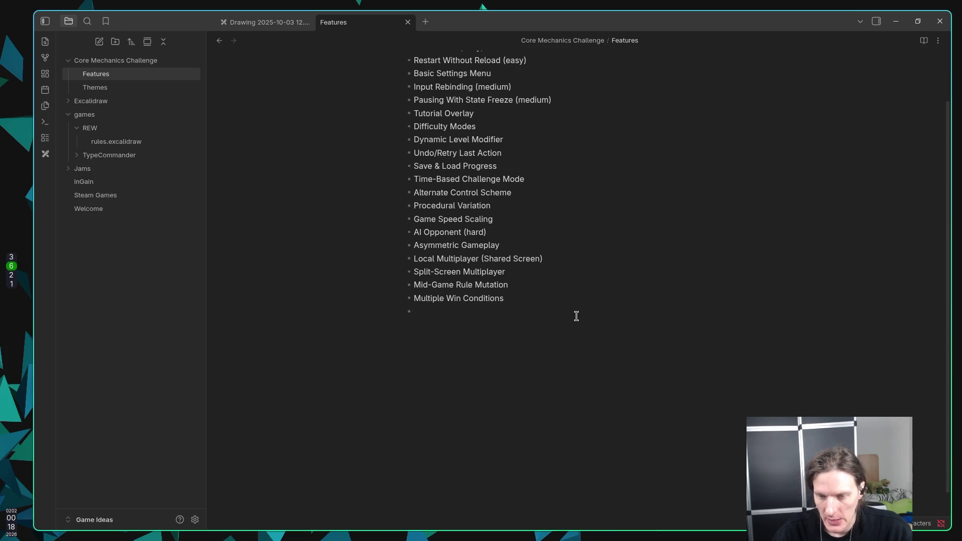
Add the bullets 'Observer/Spectator Mode' and 'Modular Game Mode?'
{"action": "type", "text": "Observer/Spectator"}
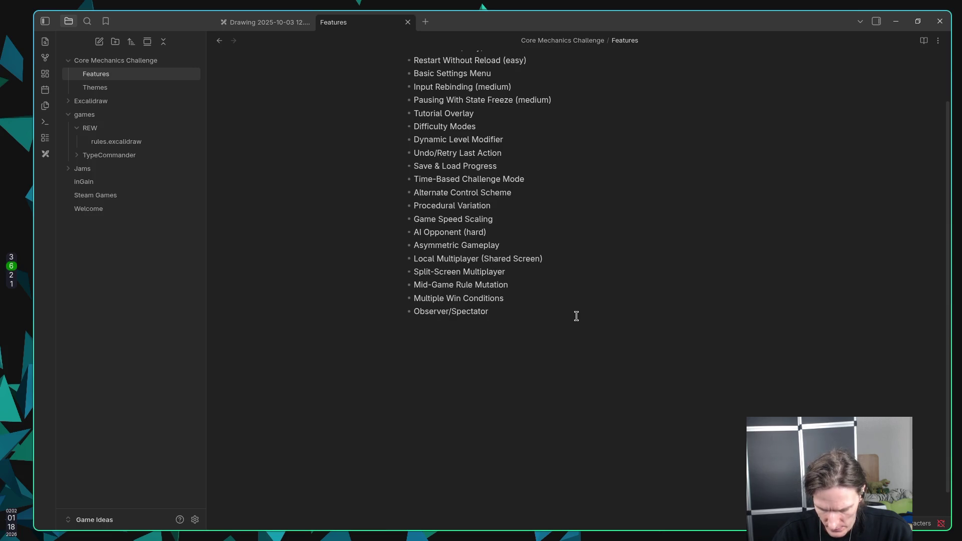
{"action": "type", "text": " Mode"}
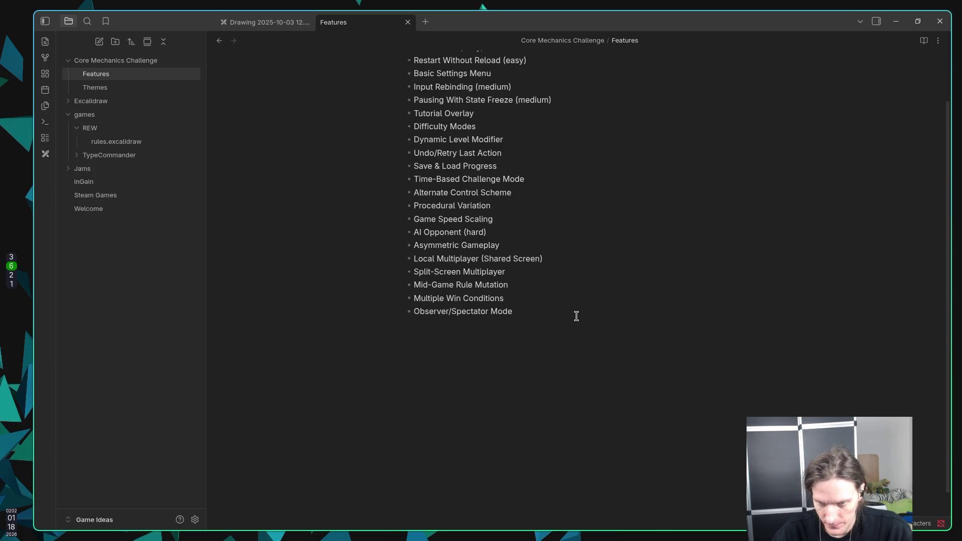
{"action": "key", "text": "Return"}
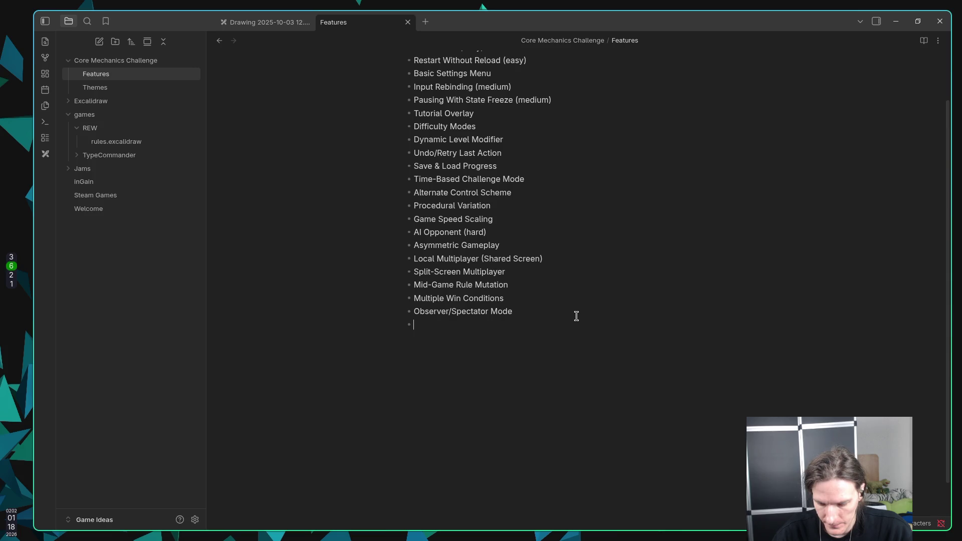
{"action": "type", "text": "Modulat"}
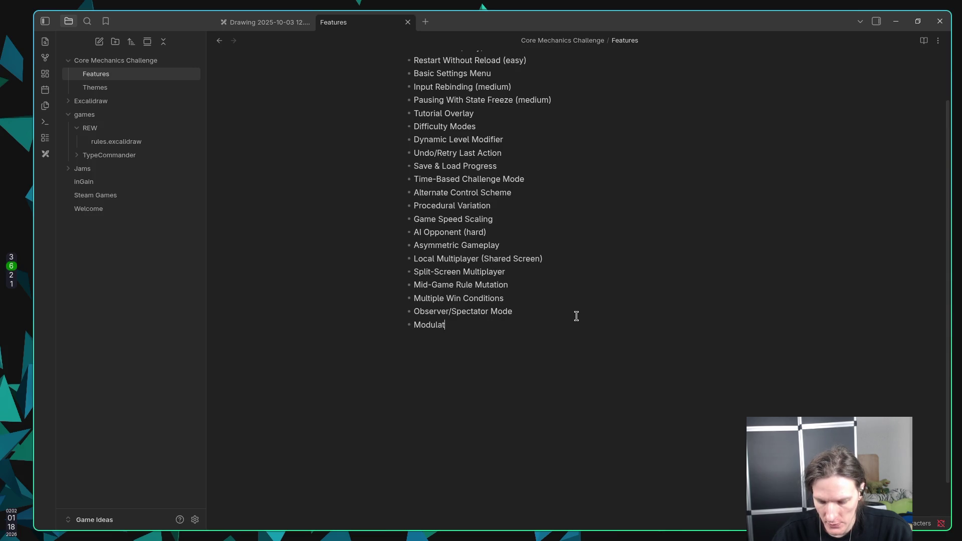
{"action": "key", "text": "BackSpace"}
{"action": "type", "text": "r Game"}
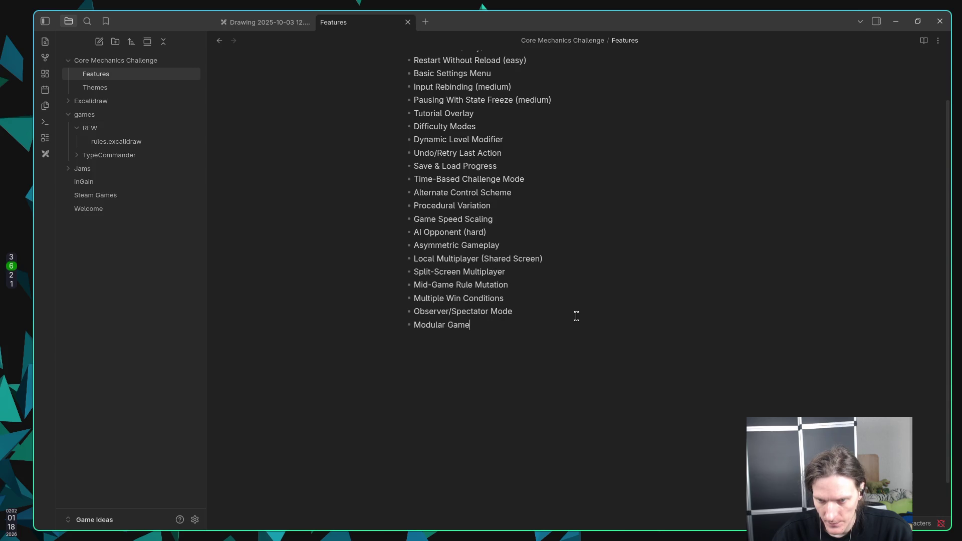
{"action": "type", "text": " Mode"}
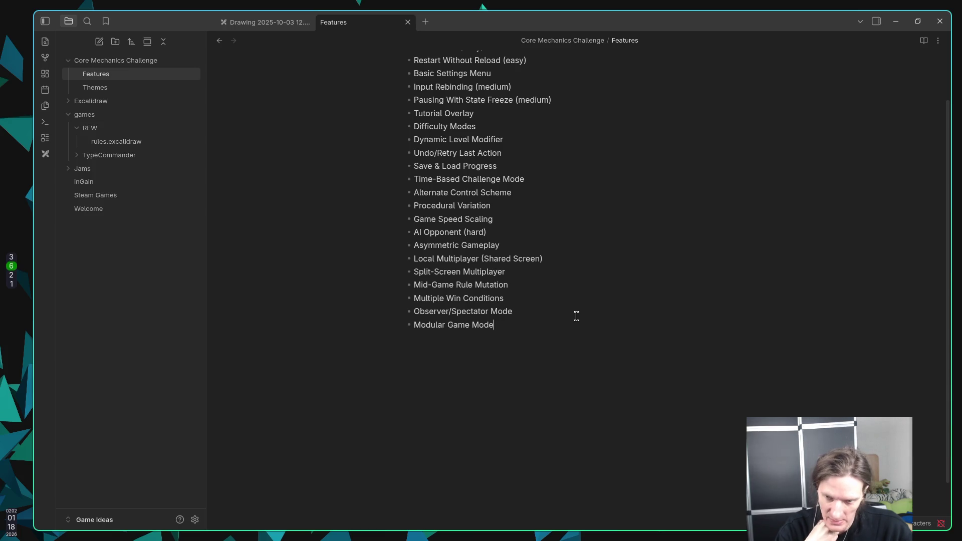
{"action": "type", "text": "?"}
{"action": "key", "text": "Return"}
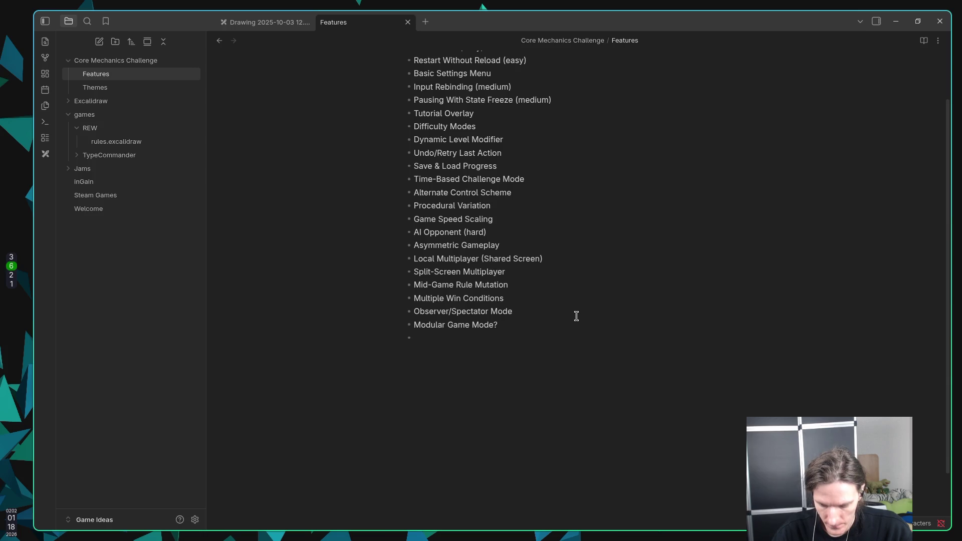
Add the bullets 'Dynamic Camera System' and 'Deterministic Runs'
{"action": "type", "text": "Dynamic"}
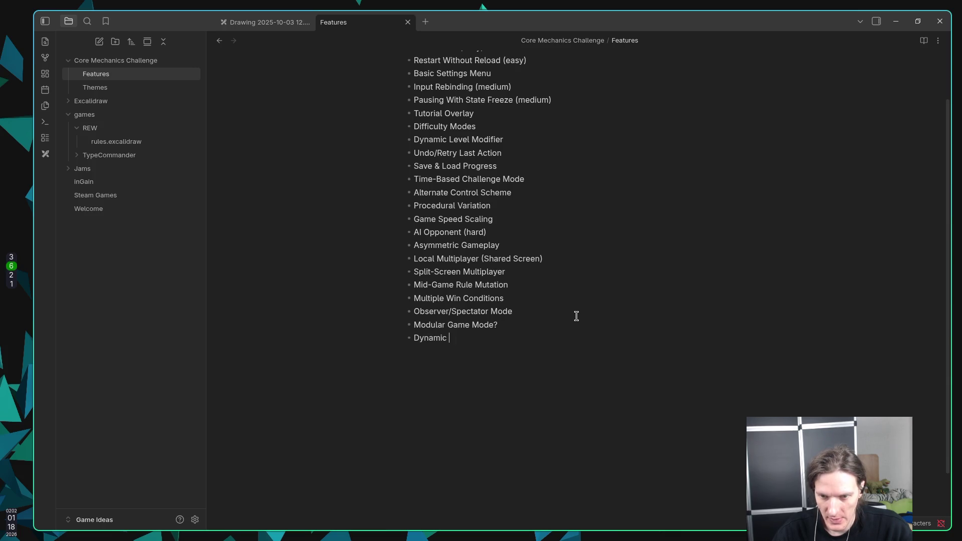
{"action": "type", "text": " Camera "}
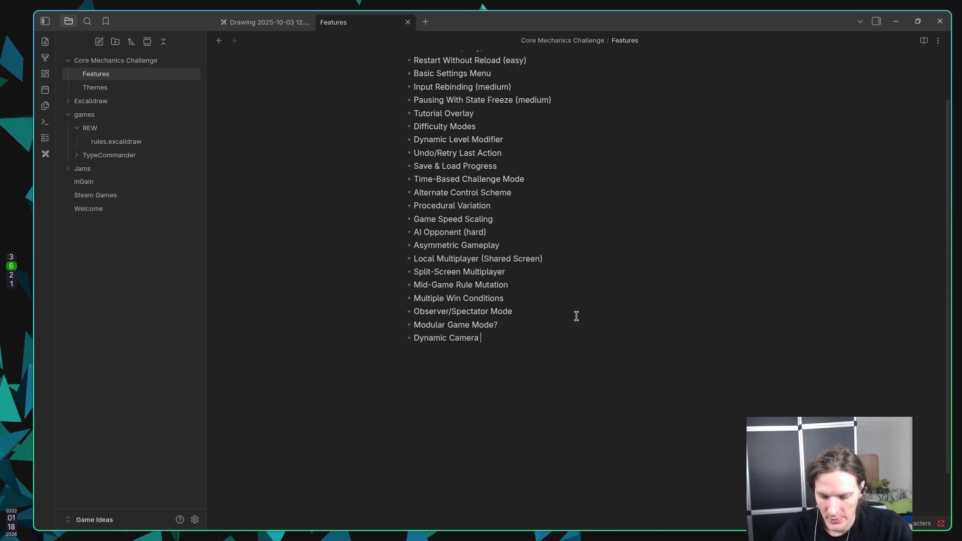
{"action": "type", "text": "System"}
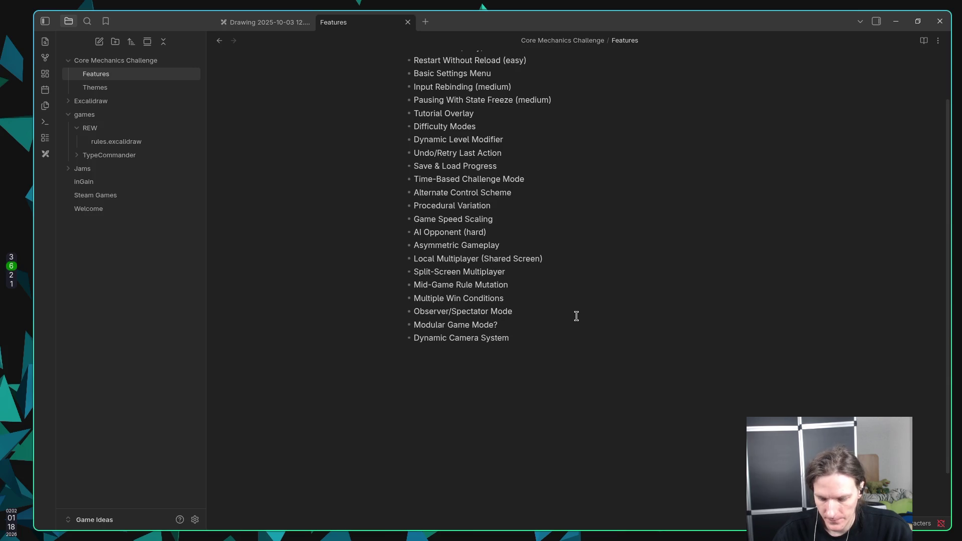
{"action": "key", "text": "Return"}
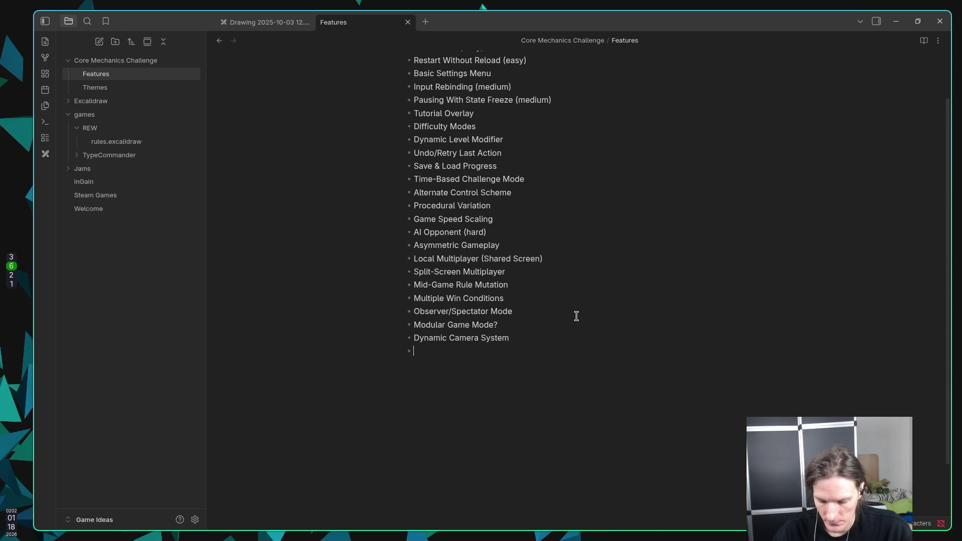
{"action": "type", "text": "Deter"}
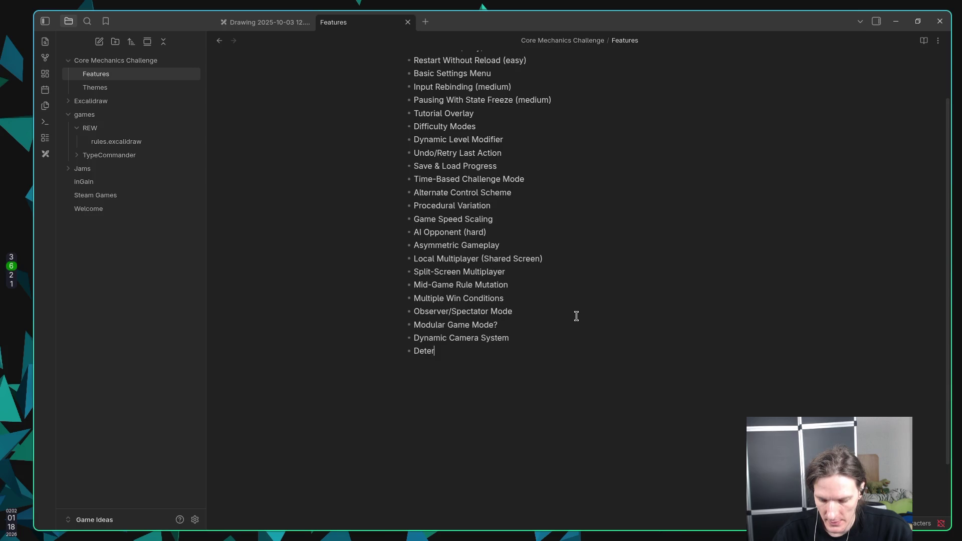
{"action": "type", "text": "mi"}
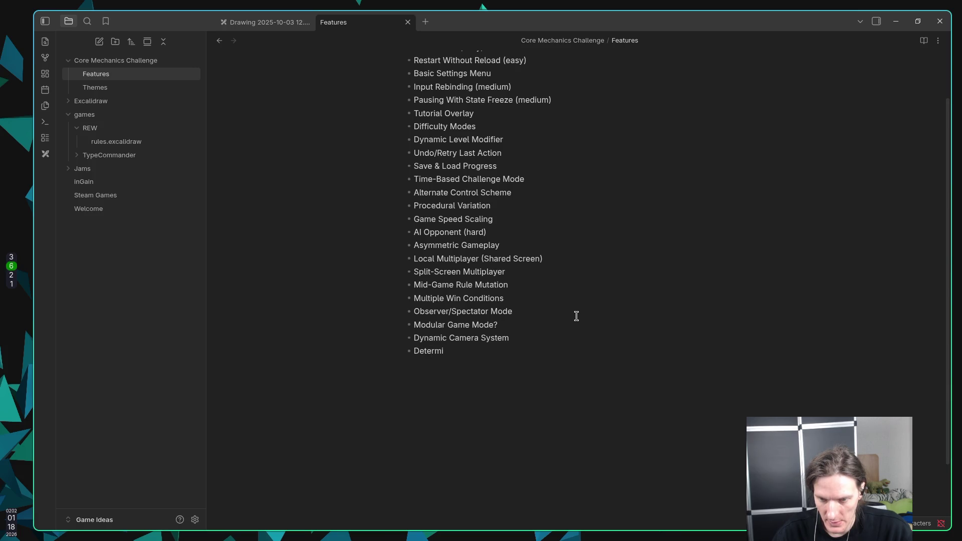
{"action": "type", "text": "nistic"}
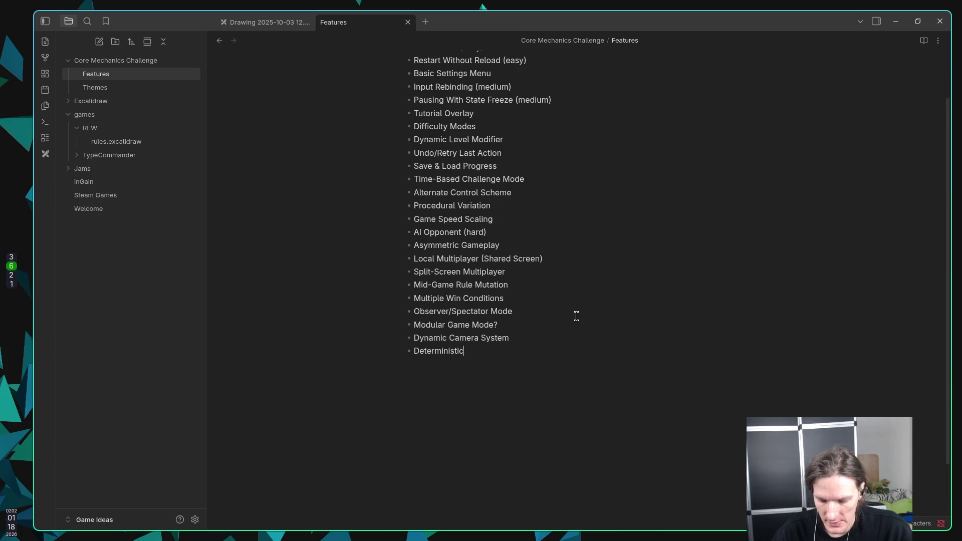
{"action": "type", "text": " Runs"}
{"action": "key", "text": "Return"}
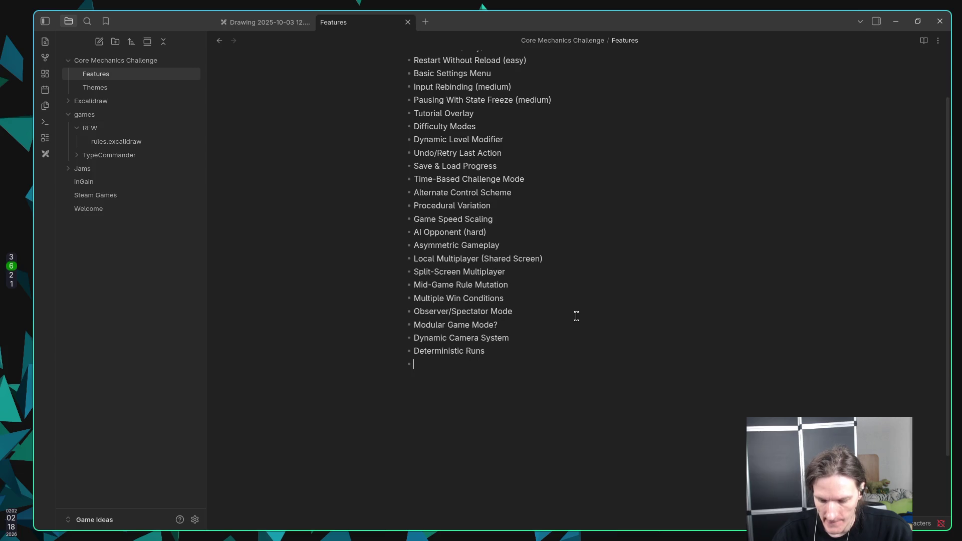
Add 'Accessibility Feature (medium)' and 'AI Difficulty Scaling (Hard)', then begin a Developer Console/Debug mode entry
{"action": "type", "text": "Access"}
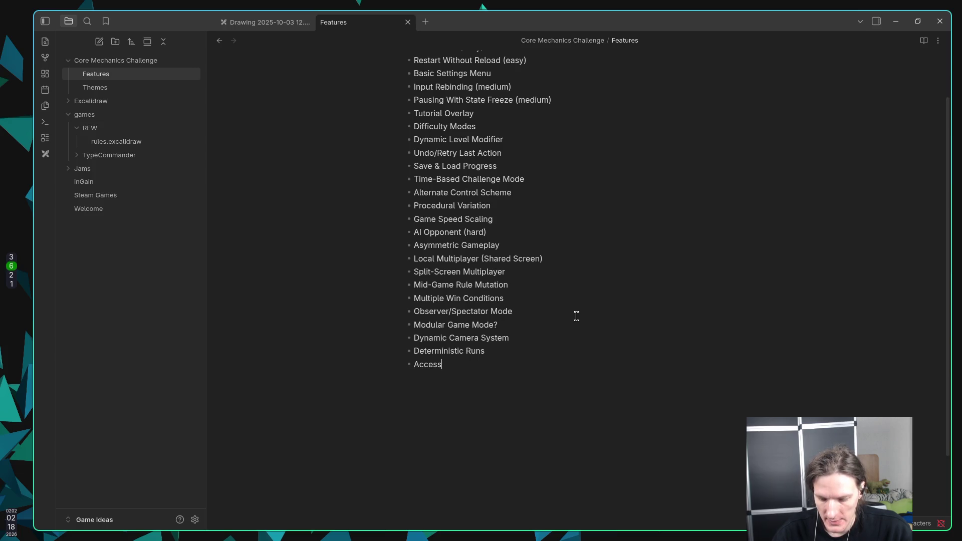
{"action": "type", "text": "ibil"}
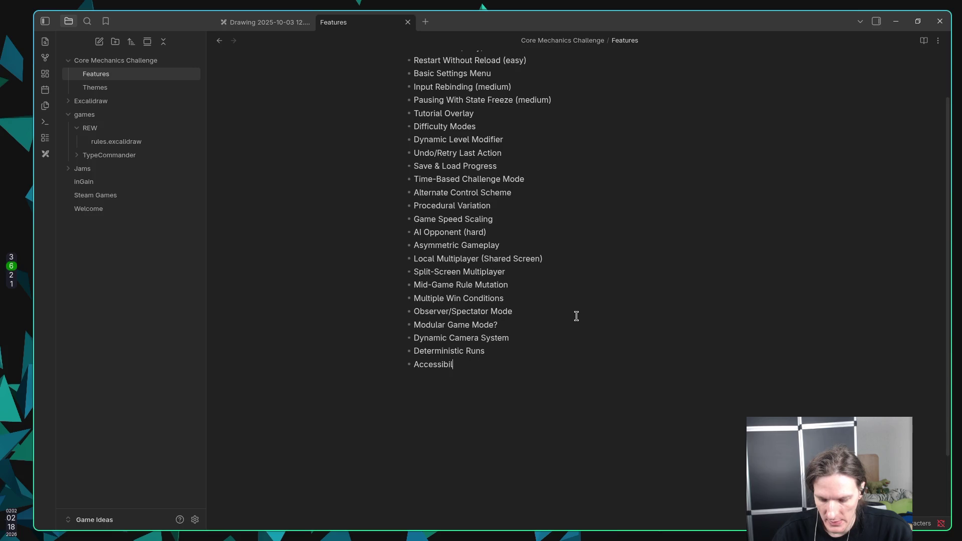
{"action": "type", "text": "ity Fera"}
{"action": "key", "text": "BackSpace"}
{"action": "key", "text": "BackSpace"}
{"action": "type", "text": "ature "}
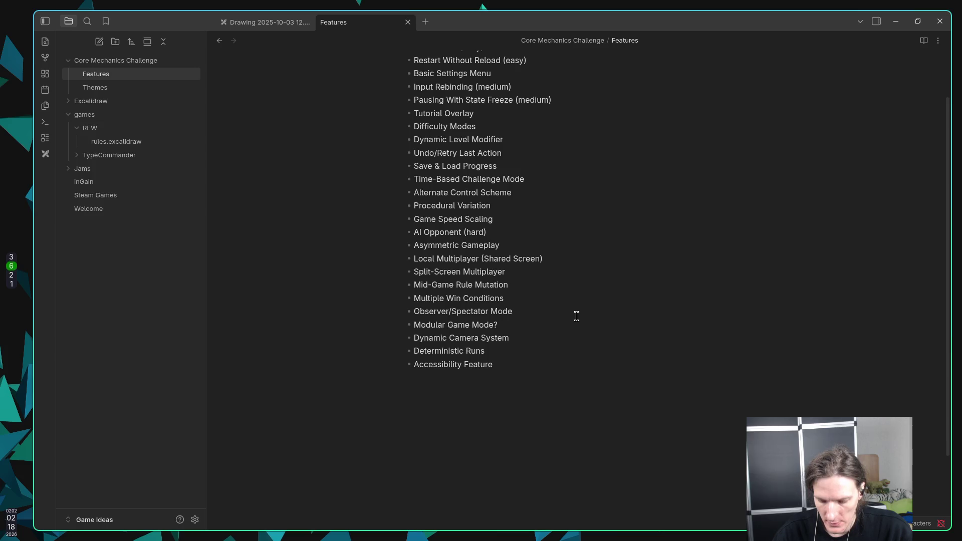
{"action": "type", "text": "(medium"}
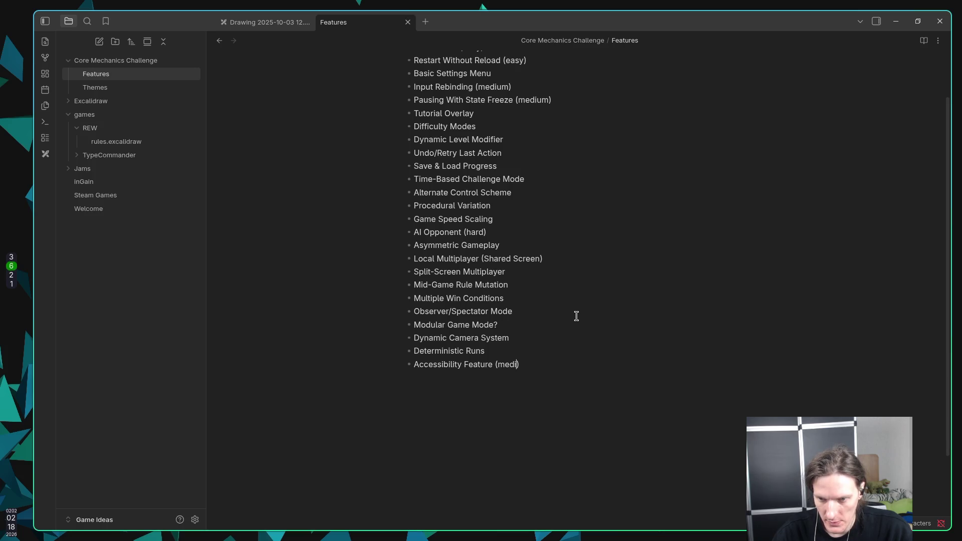
{"action": "type", "text": ")"}
{"action": "key", "text": "Return"}
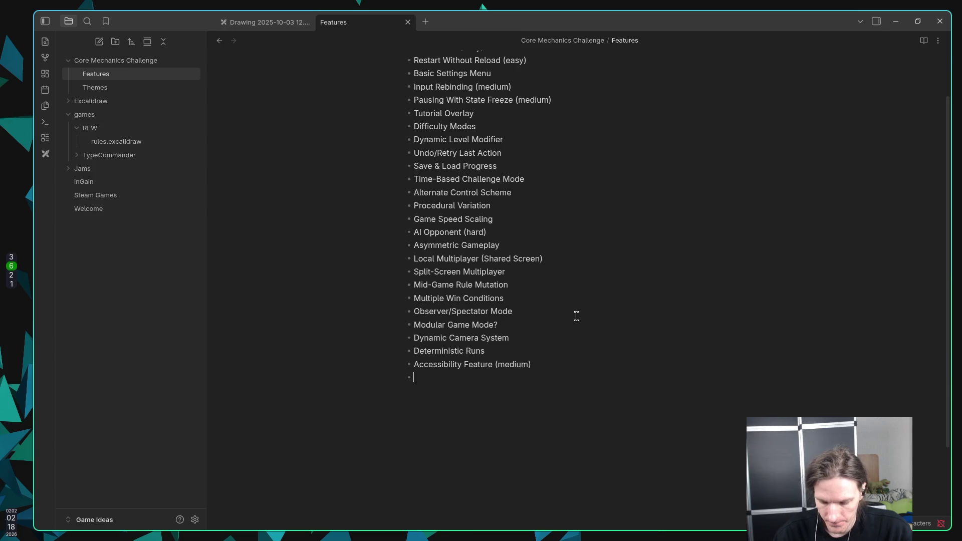
{"action": "type", "text": "A"}
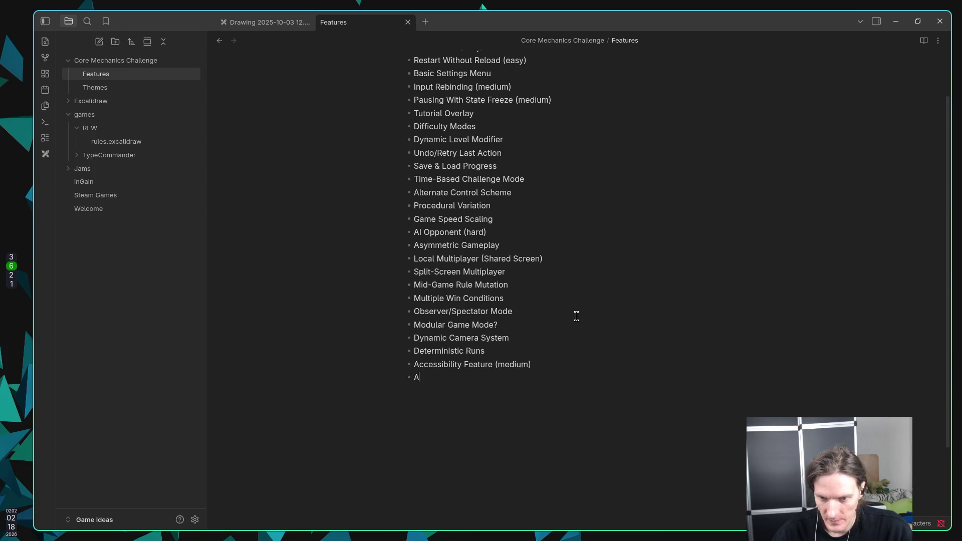
{"action": "type", "text": "I Difficul"}
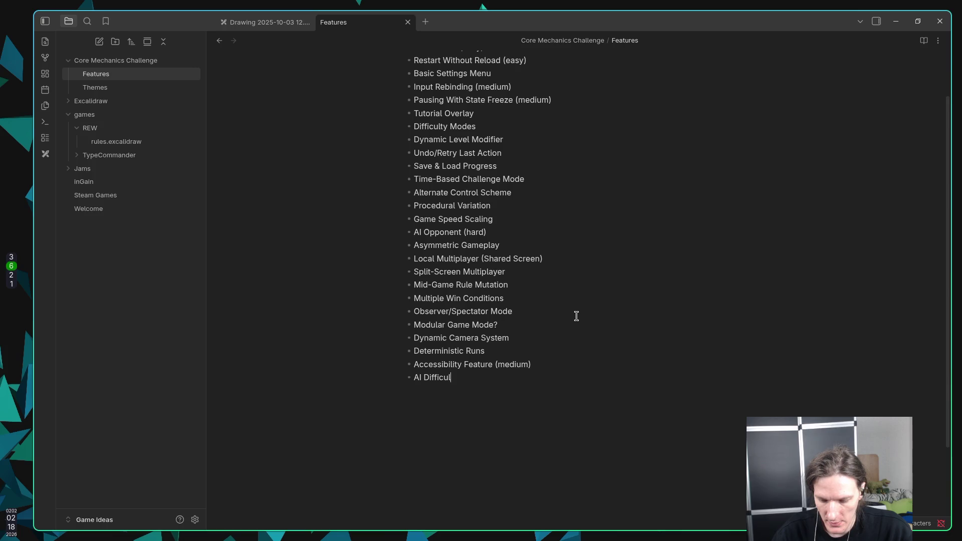
{"action": "type", "text": "ty Scaling"}
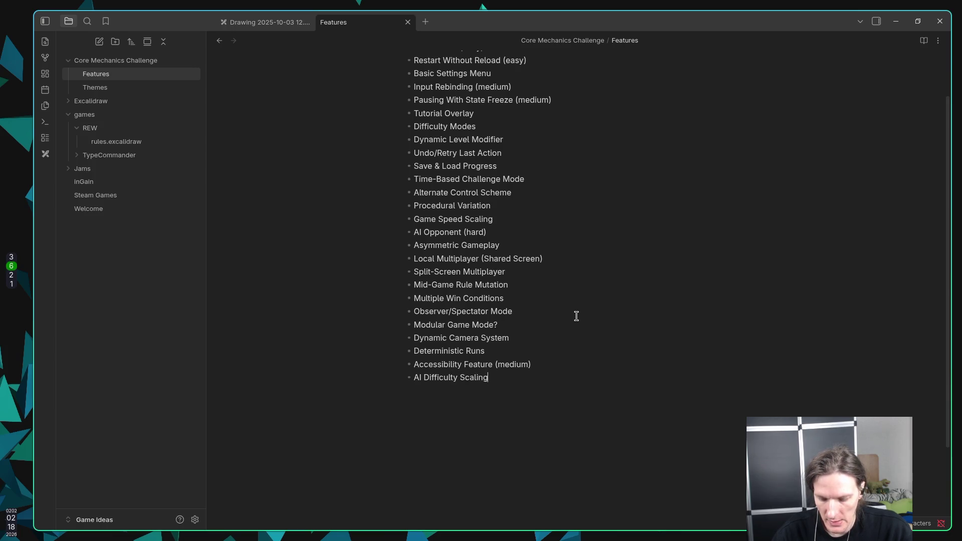
{"action": "type", "text": " (Hard"}
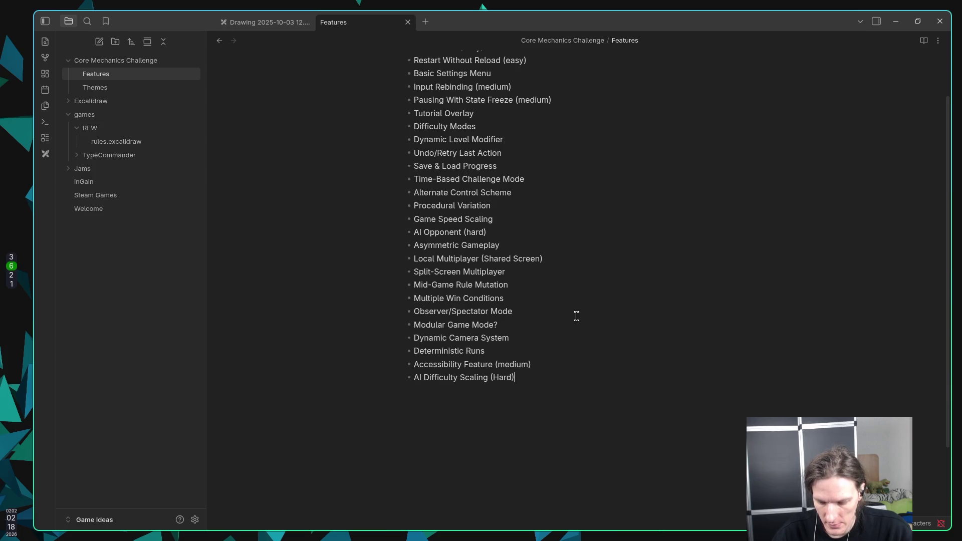
{"action": "key", "text": "Return"}
{"action": "type", "text": "D"}
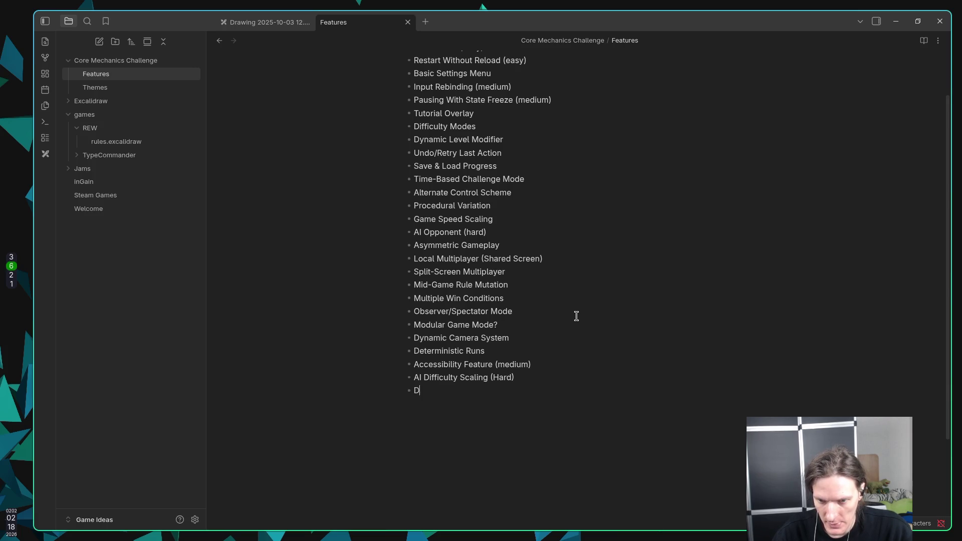
{"action": "type", "text": "evelop"}
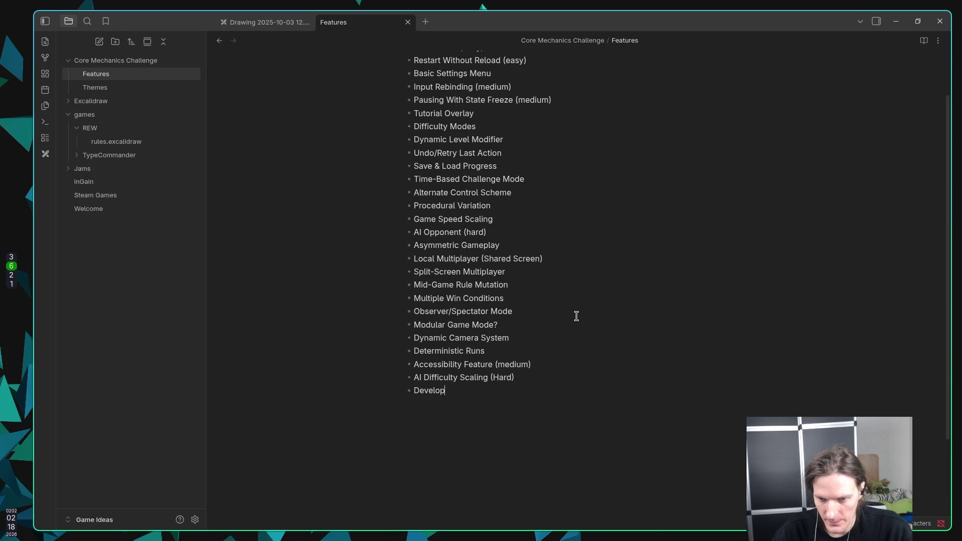
{"action": "type", "text": "er Console"}
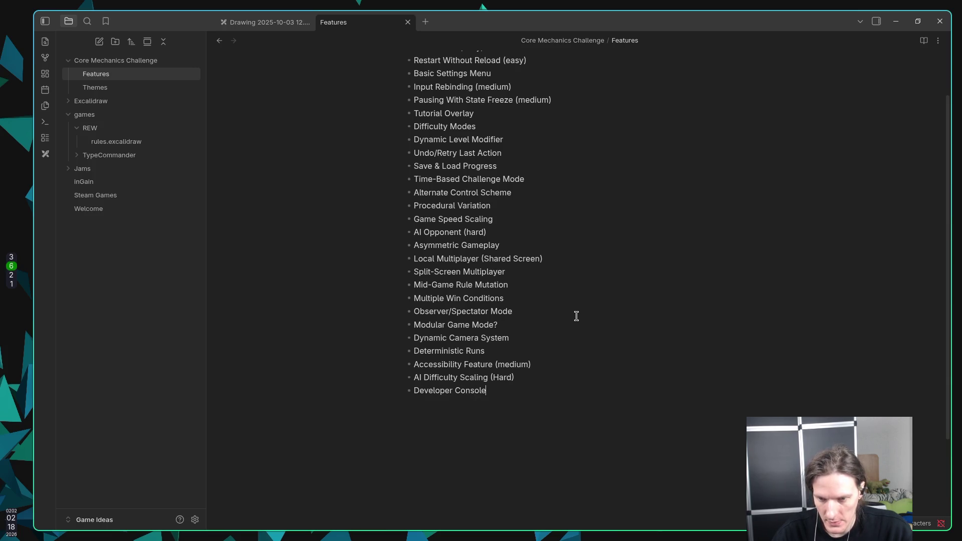
{"action": "type", "text": "/Debug"}
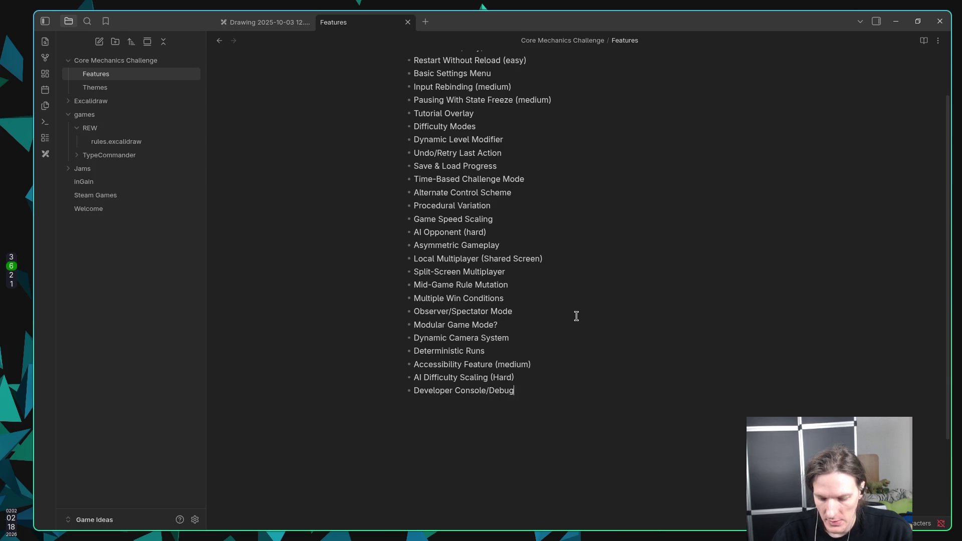
{"action": "type", "text": " mode "}
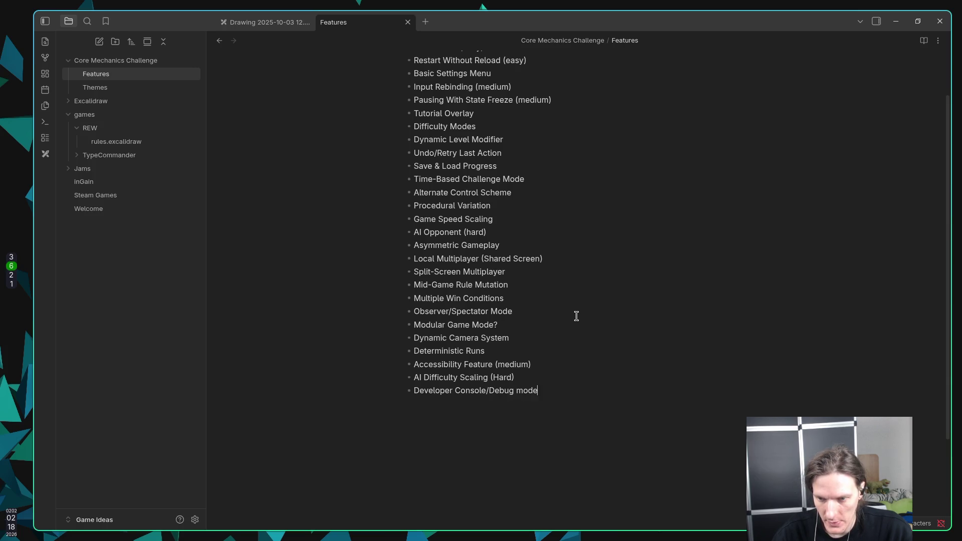
{"action": "type", "text": "(Har"}
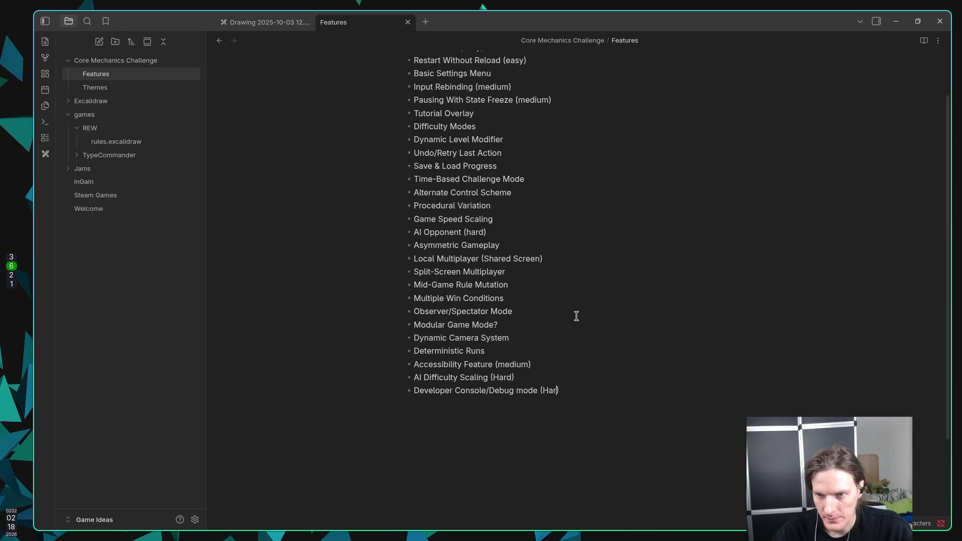
Finish 'Developer Console/Debug mode (hard)' and add 'Replay System (hard)' below it
{"action": "key", "text": "BackSpace"}
{"action": "key", "text": "BackSpace"}
{"action": "type", "text": "hard)"}
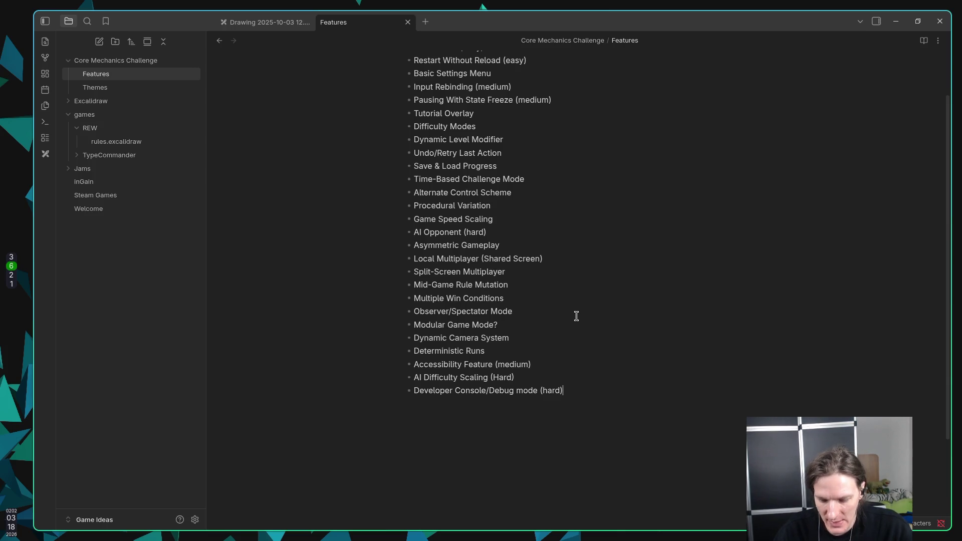
{"action": "key", "text": "Return"}
{"action": "type", "text": "Re"}
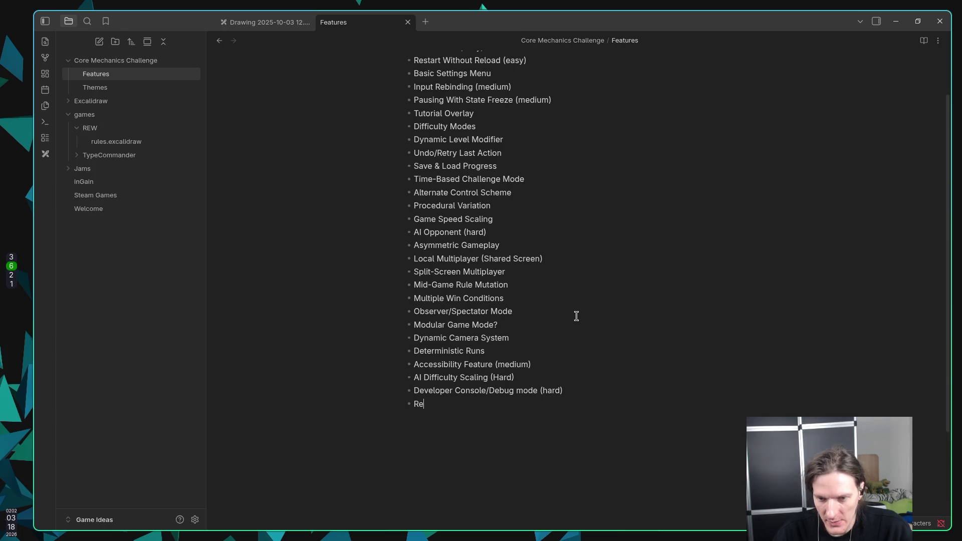
{"action": "type", "text": "play Sys"}
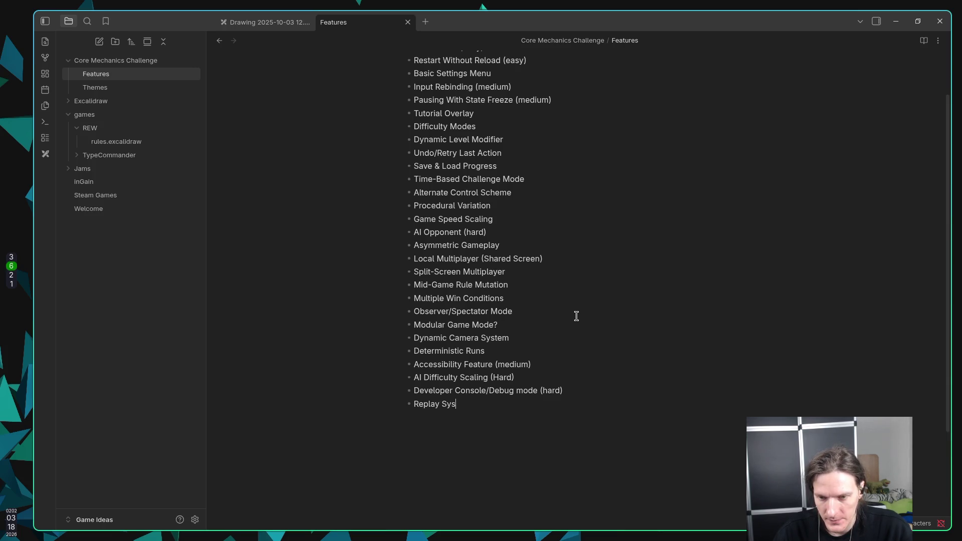
{"action": "type", "text": "tem (hard"}
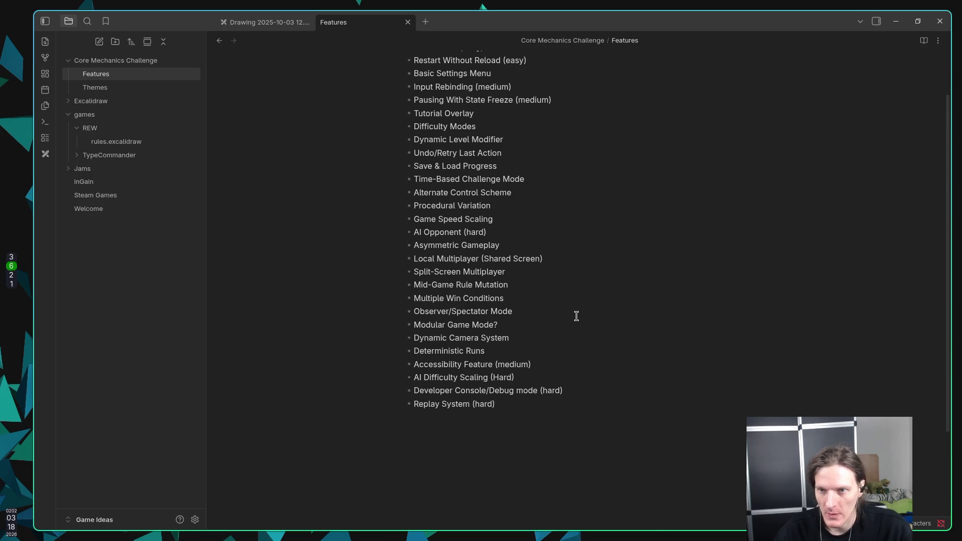
{"action": "scroll", "coordinate": [572, 316], "scroll_direction": "up", "scroll_amount": 3}
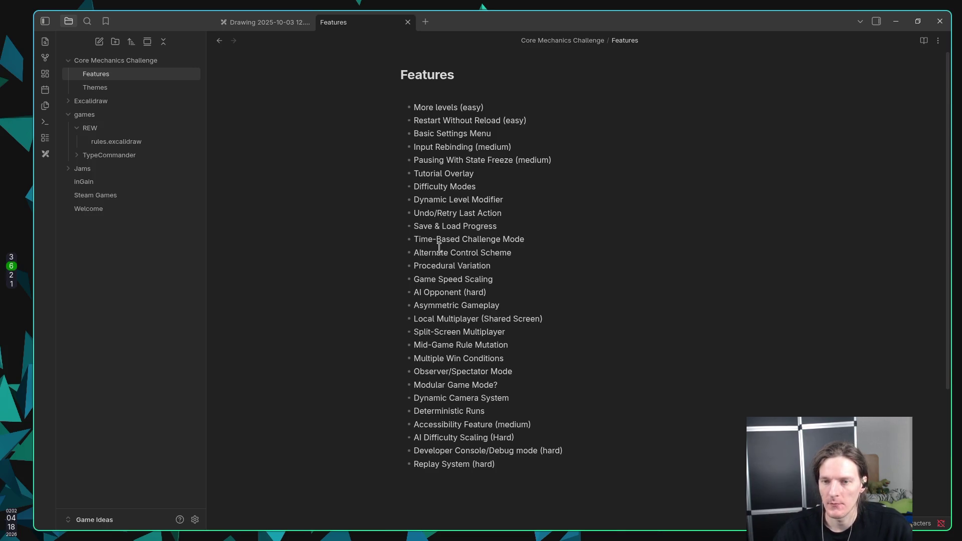
Insert a 'Customizable Character' bullet directly below Basic Settings Menu
{"action": "left_click", "coordinate": [512, 135]}
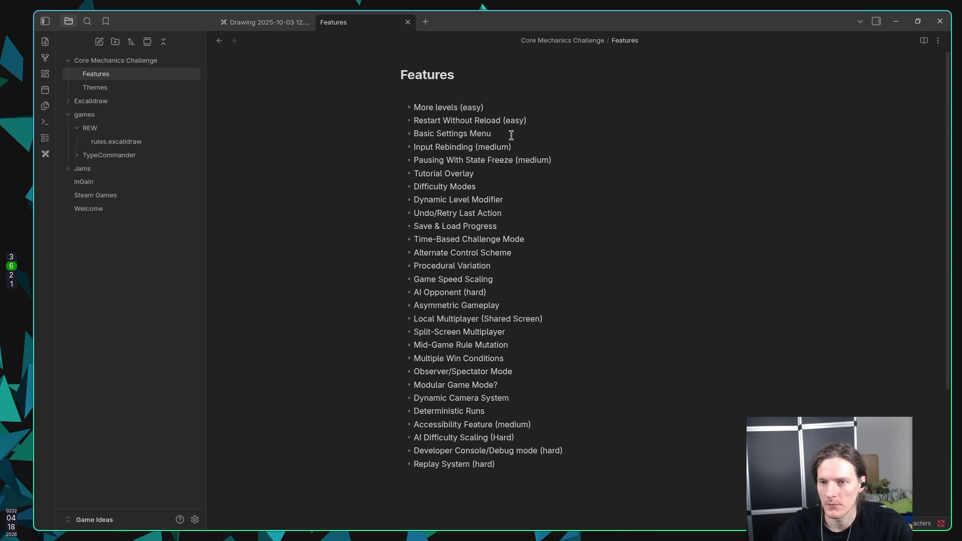
{"action": "key", "text": "Return"}
{"action": "type", "text": "Cuso"}
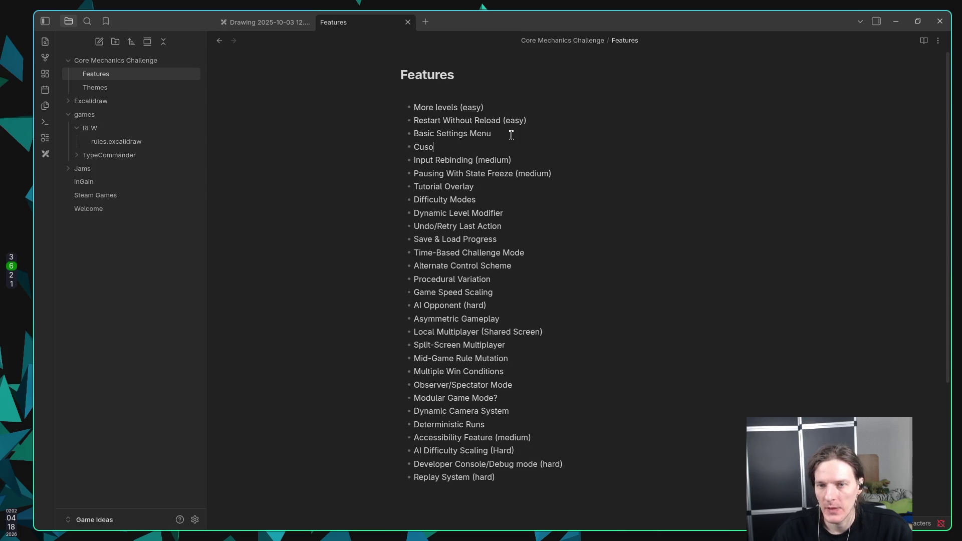
{"action": "key", "text": "BackSpace"}
{"action": "type", "text": "tomiza"}
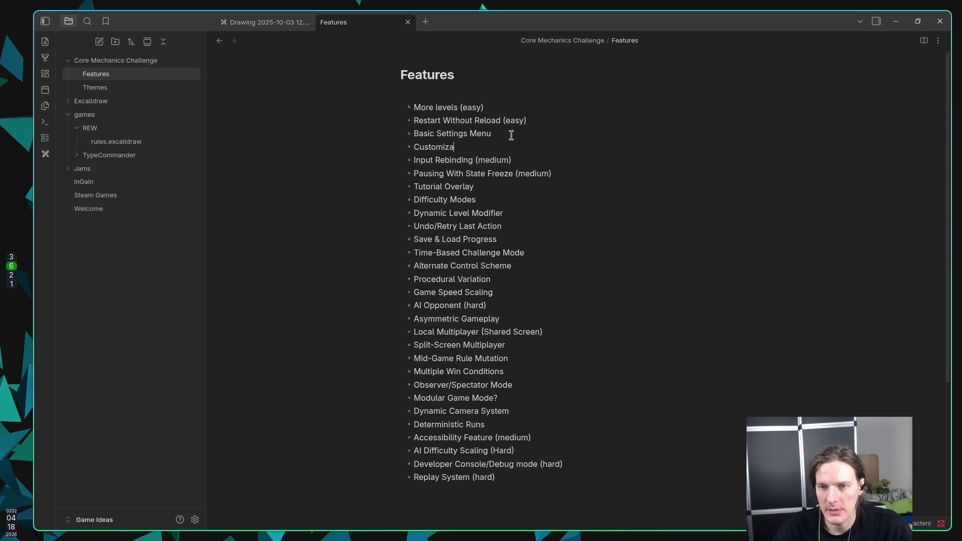
{"action": "type", "text": "ble Characters"}
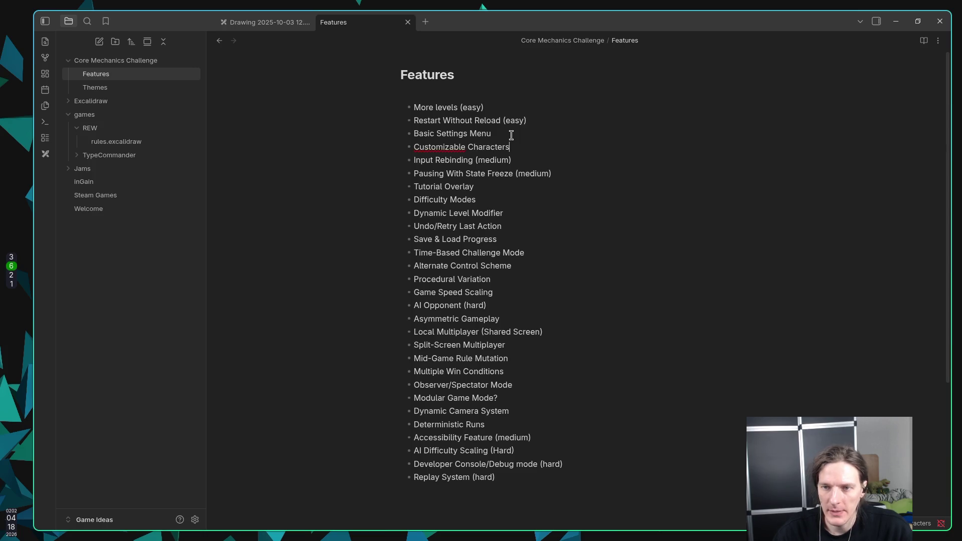
{"action": "key", "text": "BackSpace"}
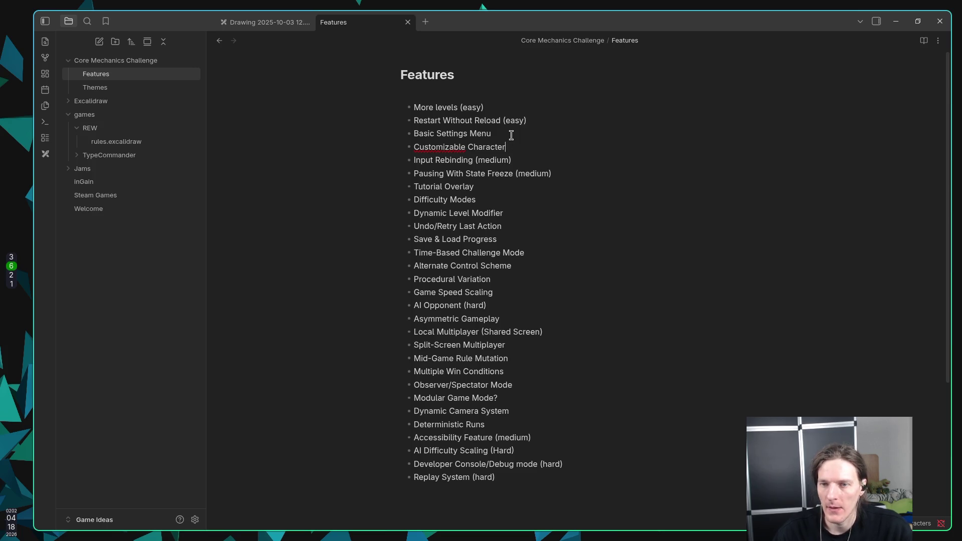
Check spelling suggestions for 'Customizable' and respell it as 'Customisable'
{"action": "right_click", "coordinate": [440, 147]}
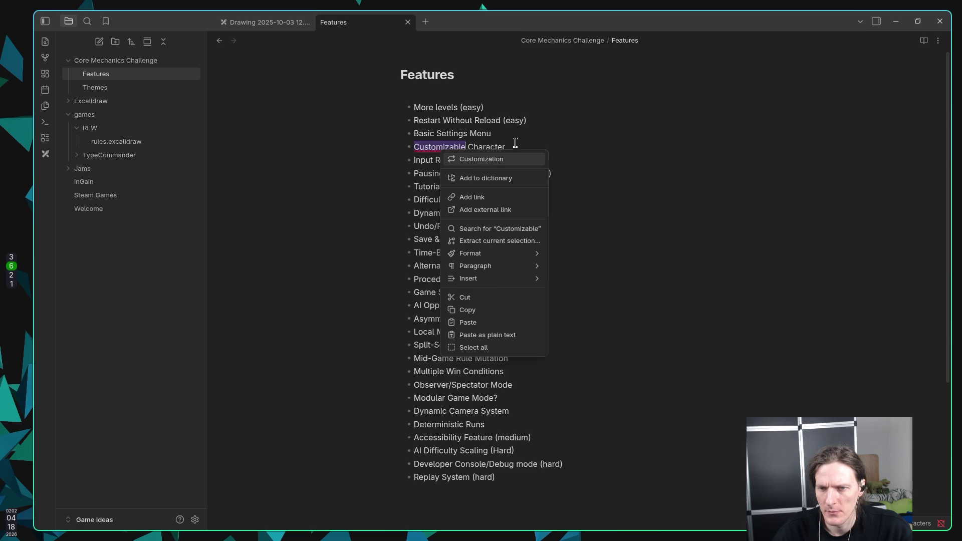
{"action": "left_click", "coordinate": [516, 143]}
{"action": "left_click", "coordinate": [454, 145]}
{"action": "key", "text": "BackSpace"}
{"action": "type", "text": "s"}
{"action": "left_click", "coordinate": [530, 143]}
{"action": "left_click", "coordinate": [454, 146]}
{"action": "key", "text": "BackSpace"}
{"action": "key", "text": "BackSpace"}
{"action": "type", "text": "sa"}
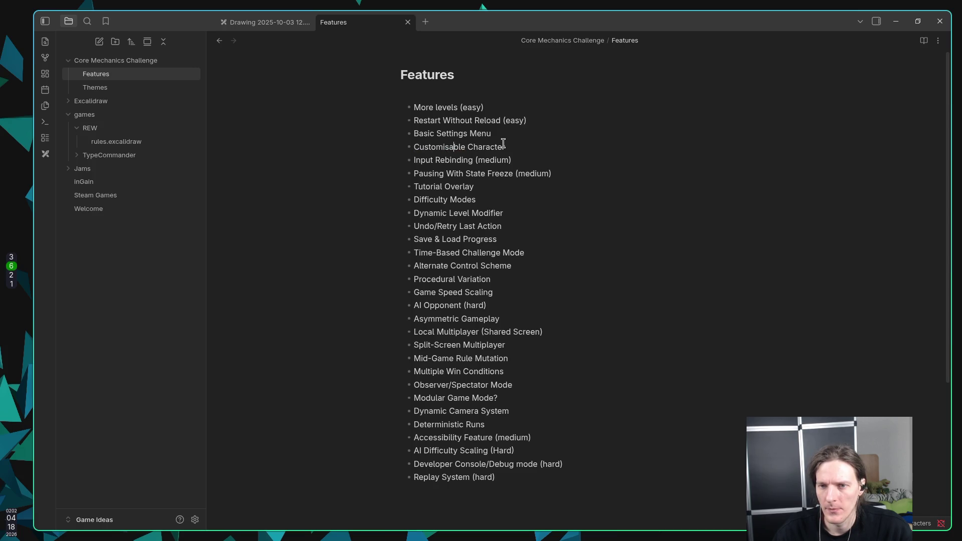
{"action": "left_click", "coordinate": [503, 146]}
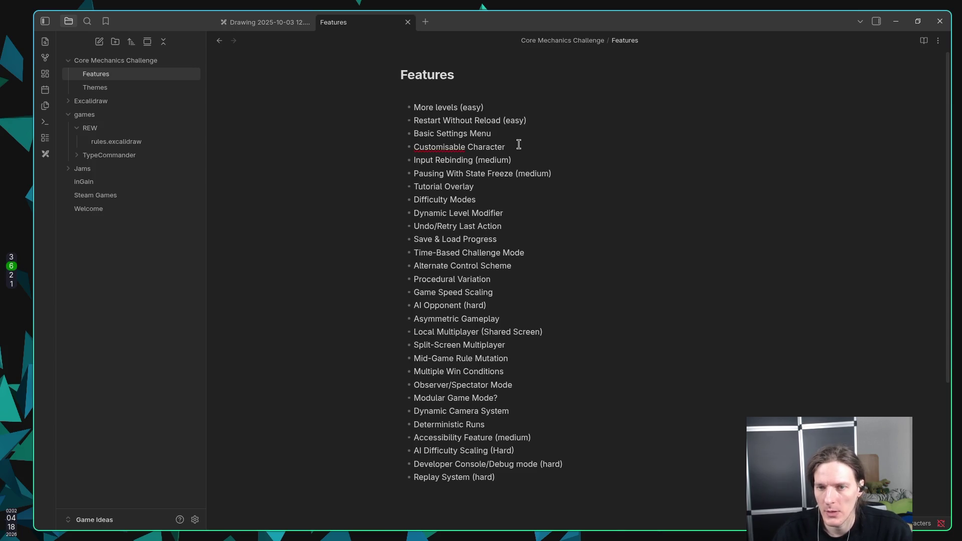
Change 'Customisable' back to 'Customizable' by replacing the s with z
{"action": "right_click", "coordinate": [457, 147]}
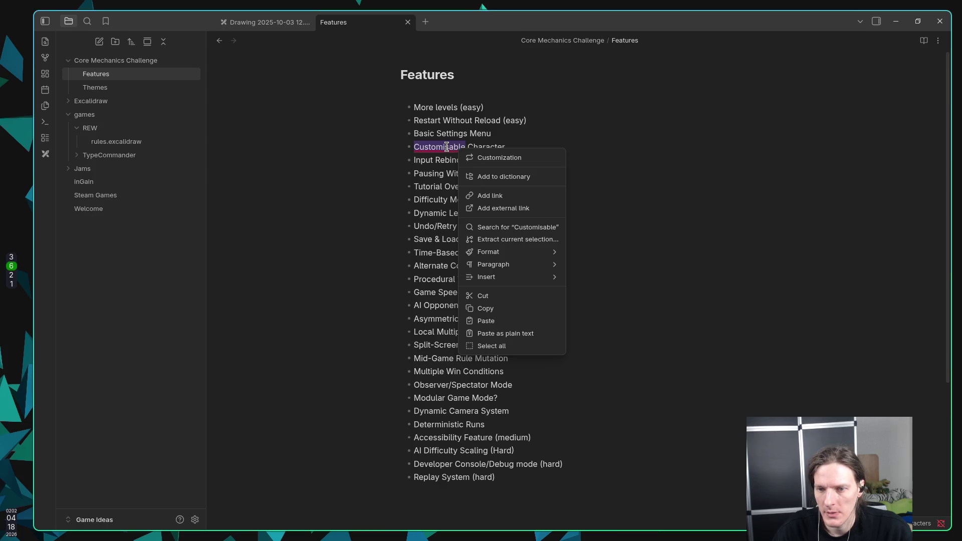
{"action": "left_click", "coordinate": [447, 147]}
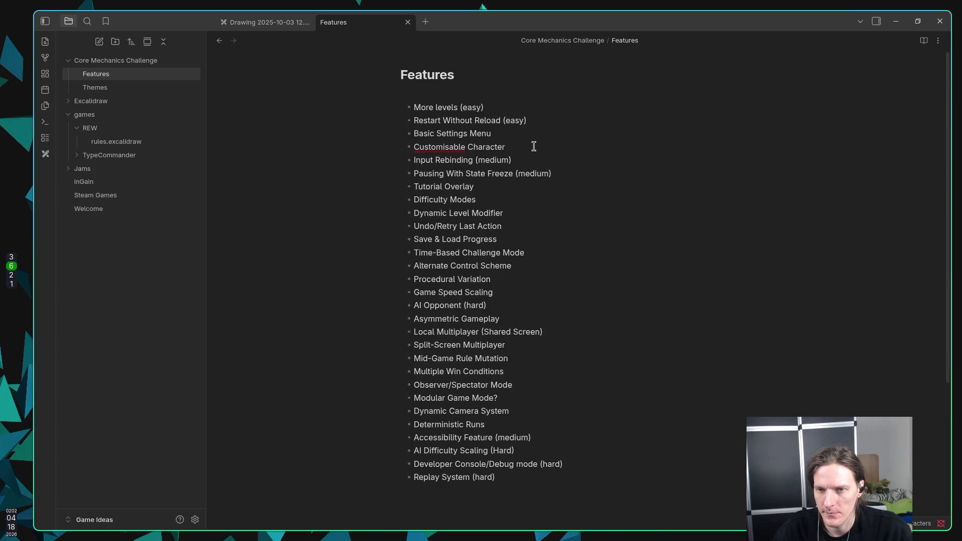
{"action": "right_click", "coordinate": [441, 146]}
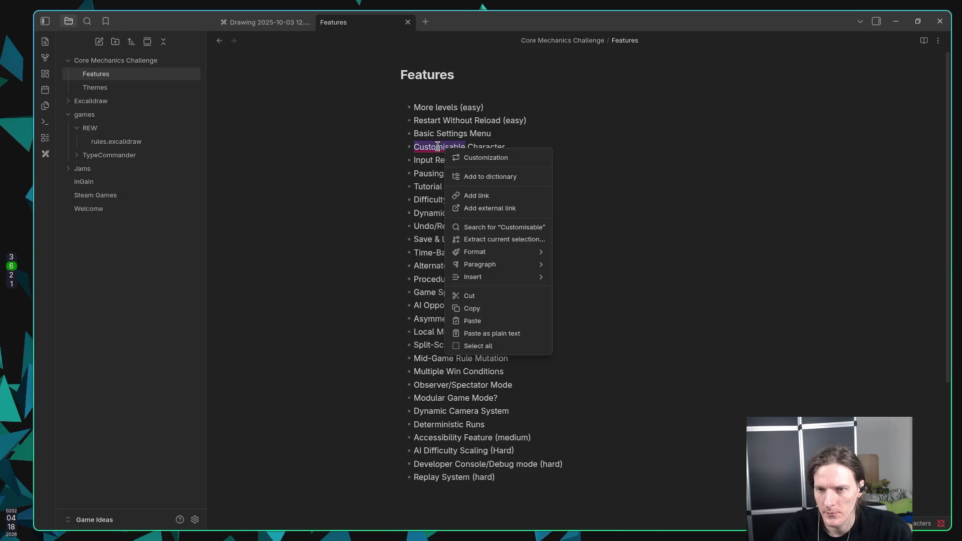
{"action": "key", "text": "Escape"}
{"action": "left_click", "coordinate": [450, 146]}
{"action": "key", "text": "BackSpace"}
{"action": "type", "text": "z"}
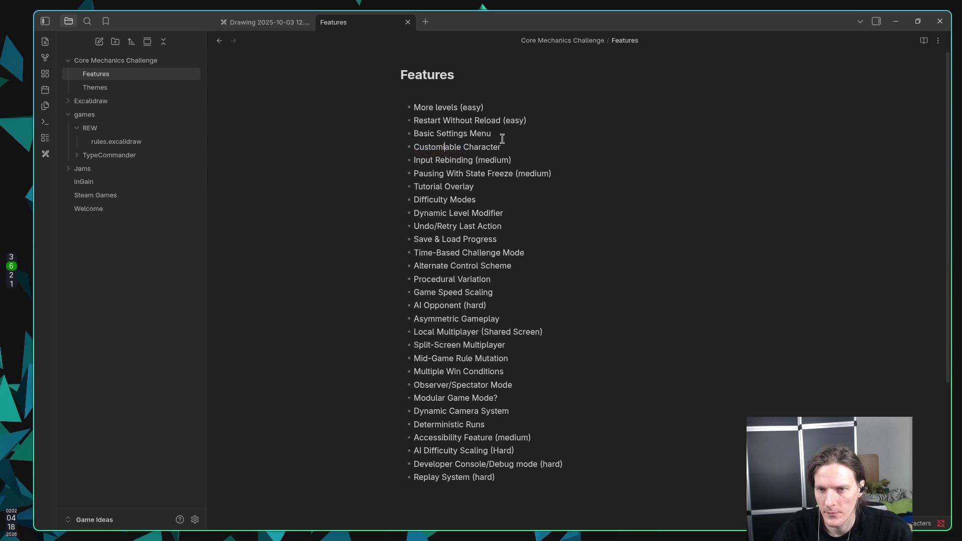
{"action": "left_click", "coordinate": [530, 139]}
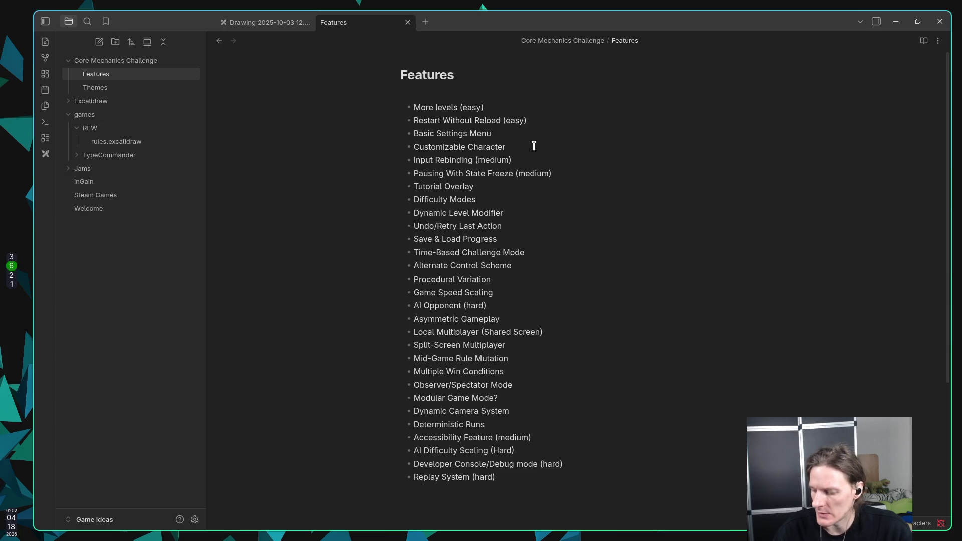
Extend and clear a text selection around the Customizable Character line
{"action": "key", "text": "shift+Down"}
{"action": "key", "text": "shift+Up"}
{"action": "key", "text": "shift+Left"}
{"action": "key", "text": "Right"}
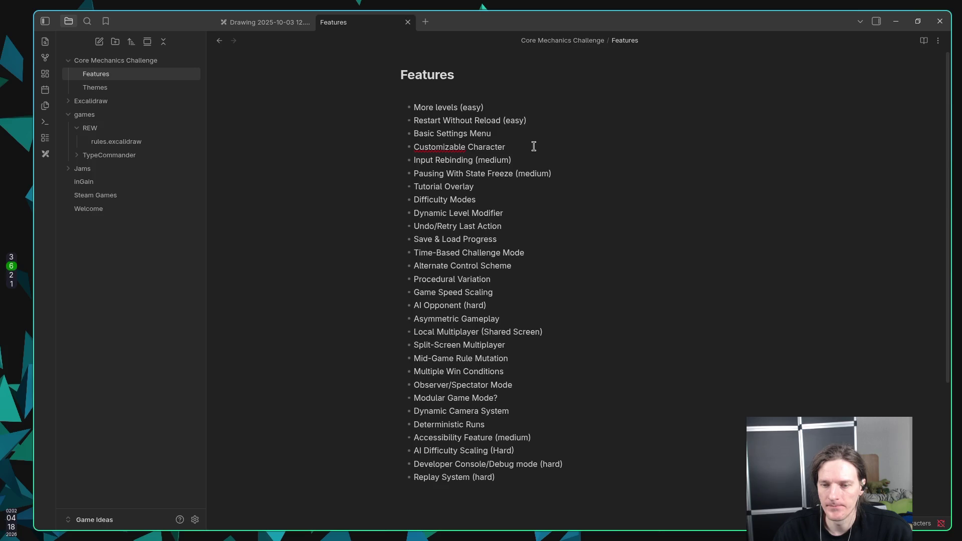
{"action": "key", "text": "shift+Down"}
{"action": "key", "text": "shift+Up"}
{"action": "key", "text": "shift+Left"}
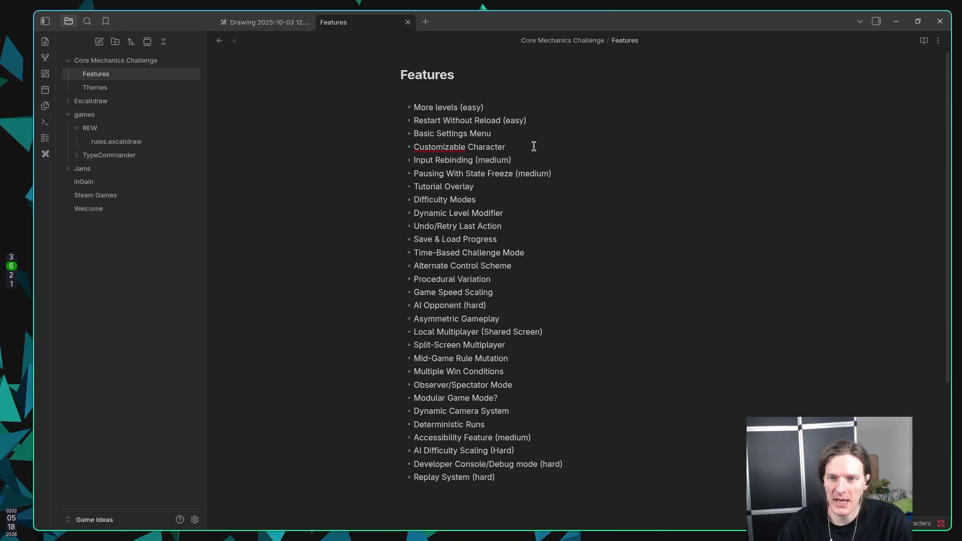
Jump to Procedural Variation with vim's 10j and backspace away the blank line after it
{"action": "key", "text": "1"}
{"action": "key", "text": "0"}
{"action": "key", "text": "j"}
{"action": "key", "text": "o"}
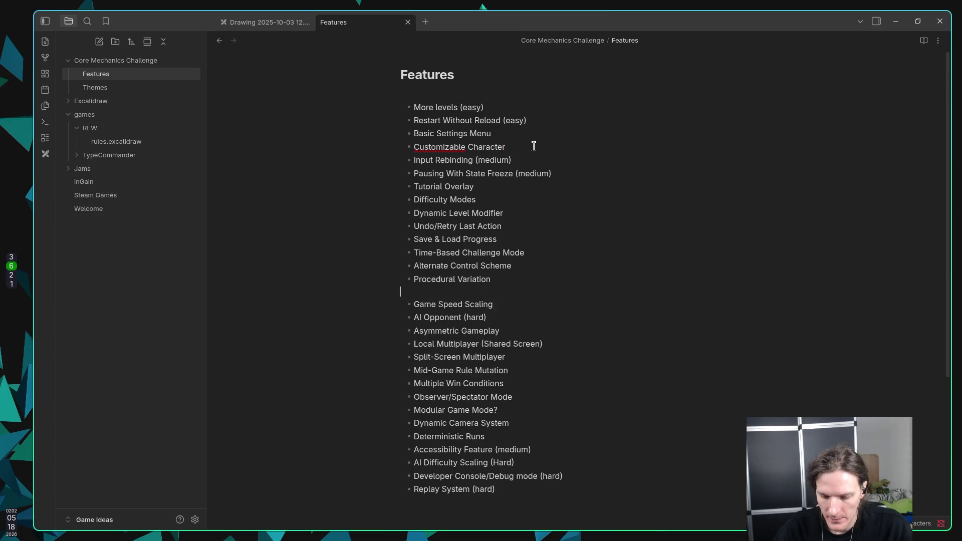
{"action": "key", "text": "BackSpace"}
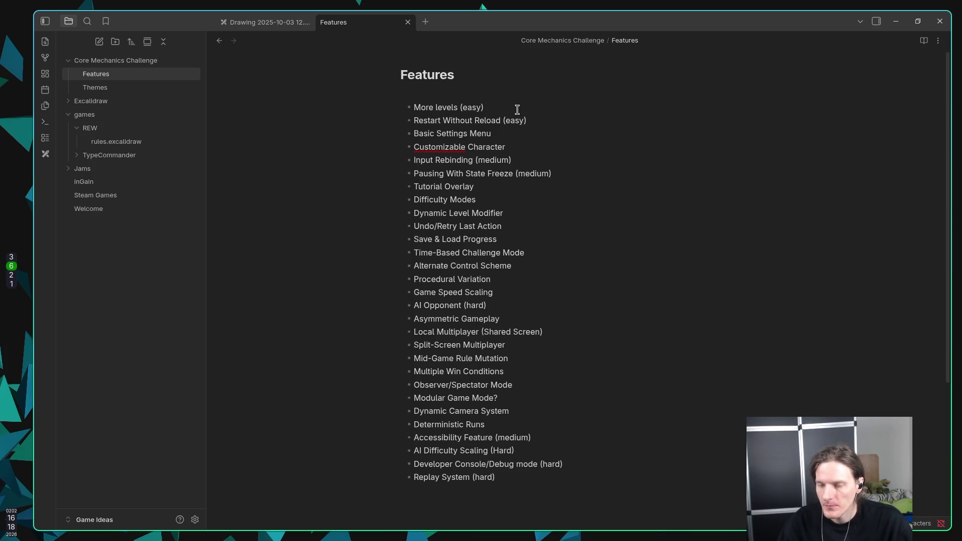
Move 'Restart Without Reload (easy)' onto a new line directly under More levels (easy)
{"action": "key", "text": "Return"}
{"action": "key", "text": "Return"}
{"action": "key", "text": "Return"}
{"action": "key", "text": "Return"}
{"action": "key", "text": "Return"}
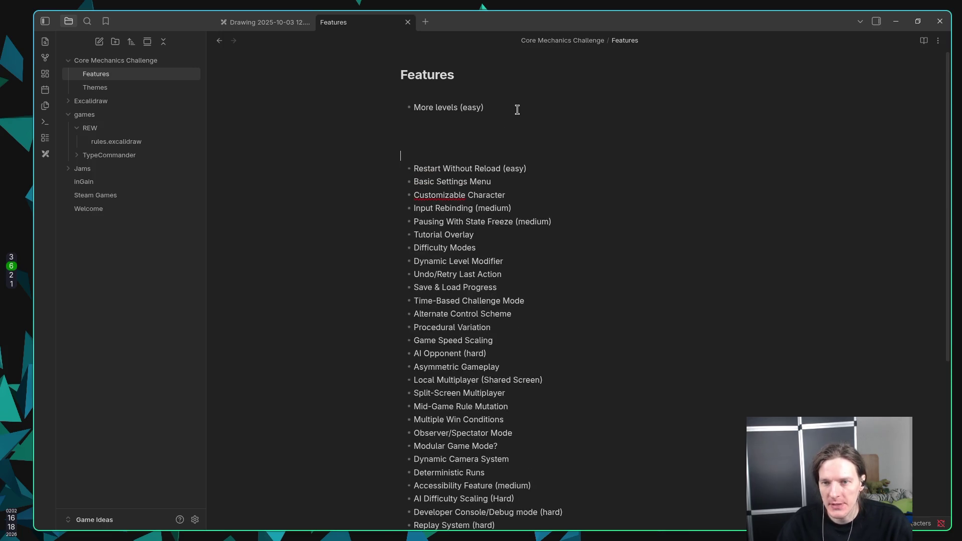
{"action": "scroll", "coordinate": [518, 115], "scroll_direction": "down", "scroll_amount": 2}
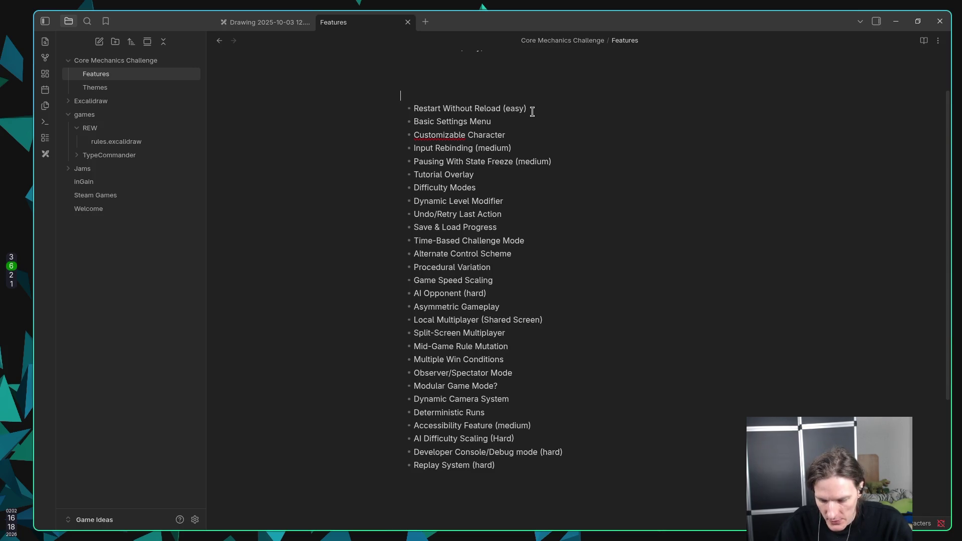
{"action": "left_click_drag", "start_coordinate": [530, 108], "coordinate": [419, 108]}
{"action": "key", "text": "ctrl+c"}
{"action": "left_click", "coordinate": [418, 109]}
{"action": "scroll", "coordinate": [527, 127], "scroll_direction": "up", "scroll_amount": 1}
{"action": "left_click", "coordinate": [509, 120]}
{"action": "key", "text": "ctrl+v"}
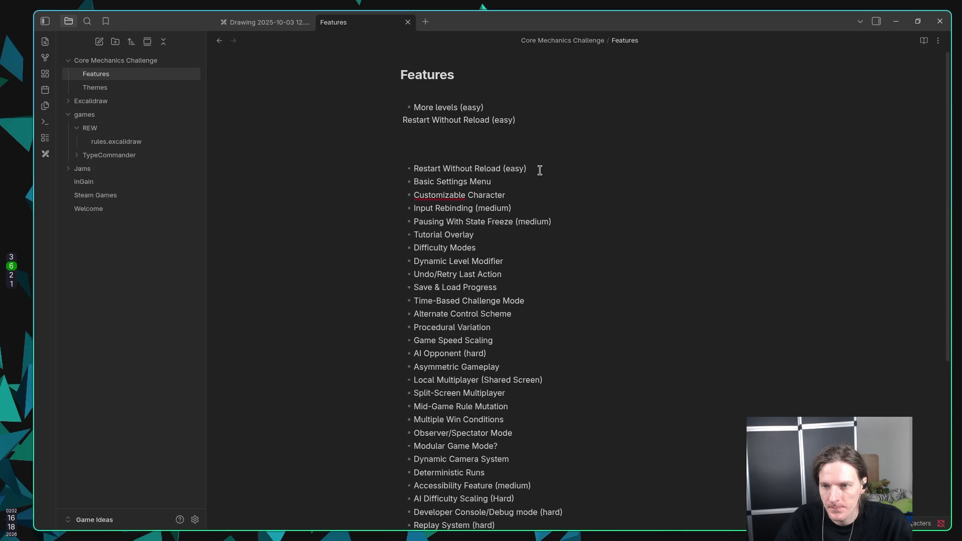
{"action": "key", "text": "ctrl+z"}
{"action": "key", "text": "ctrl+z"}
{"action": "left_click_drag", "start_coordinate": [528, 156], "coordinate": [341, 160]}
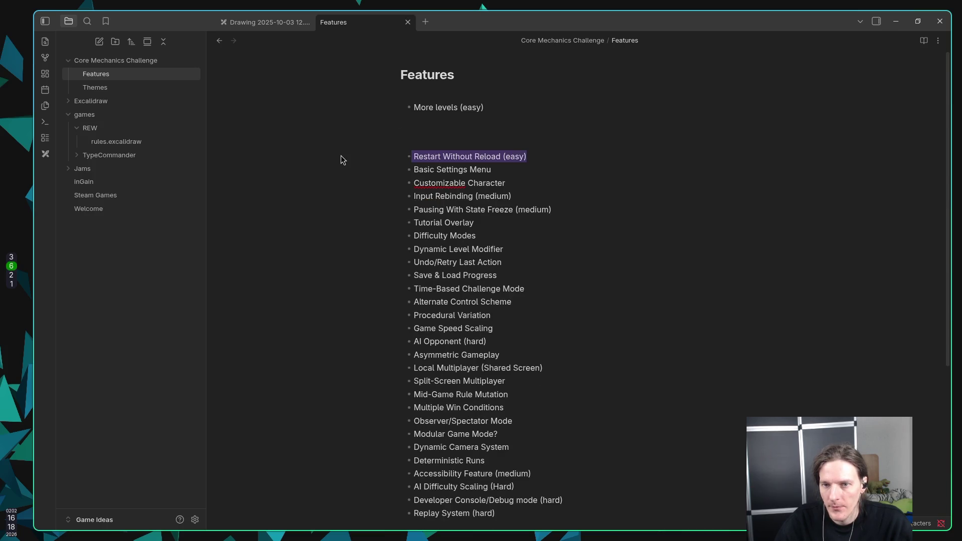
{"action": "key", "text": "ctrl+x"}
{"action": "left_click", "coordinate": [433, 115]}
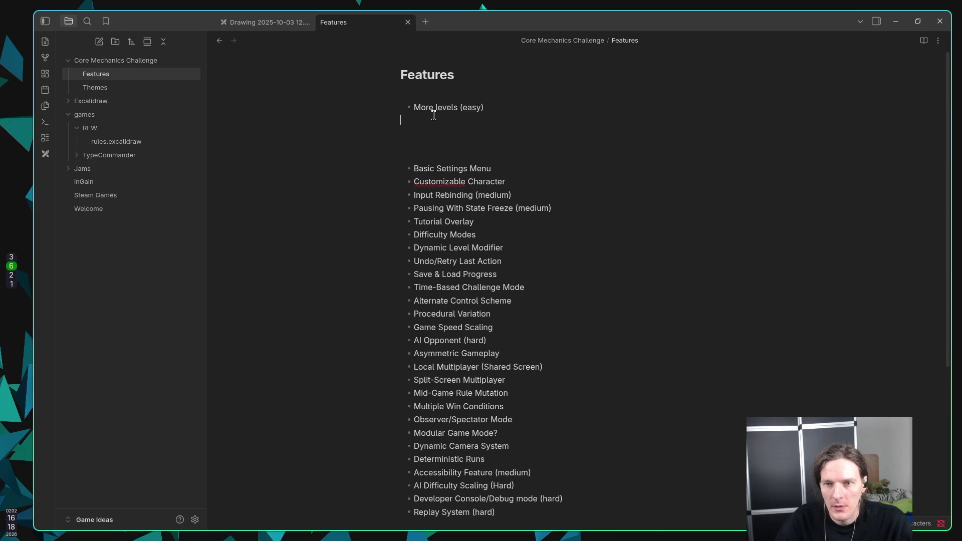
{"action": "key", "text": "ctrl+v"}
Move Basic Settings Menu and 'Input Rebinding (medium)' beneath Restart Without Reload
{"action": "scroll", "coordinate": [548, 138], "scroll_direction": "down", "scroll_amount": 2}
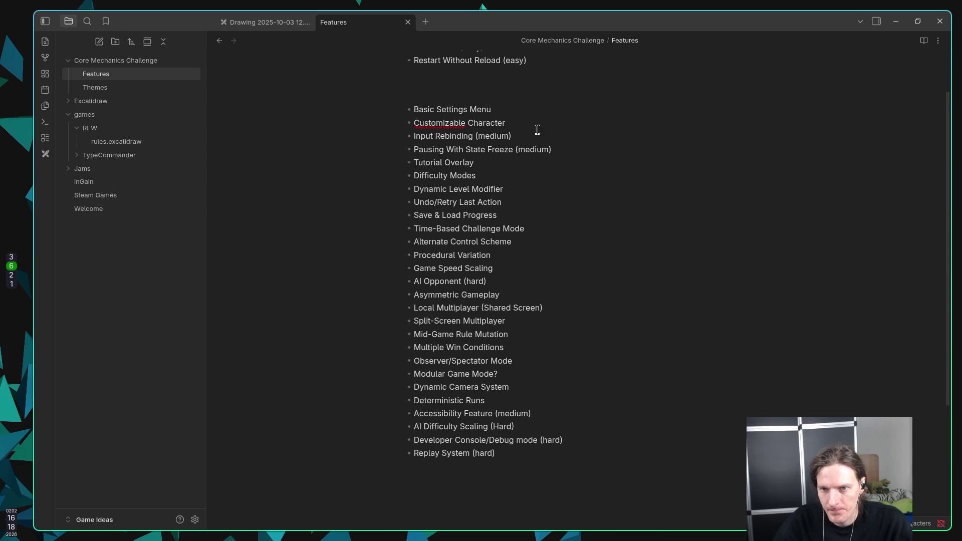
{"action": "left_click_drag", "start_coordinate": [513, 111], "coordinate": [360, 115]}
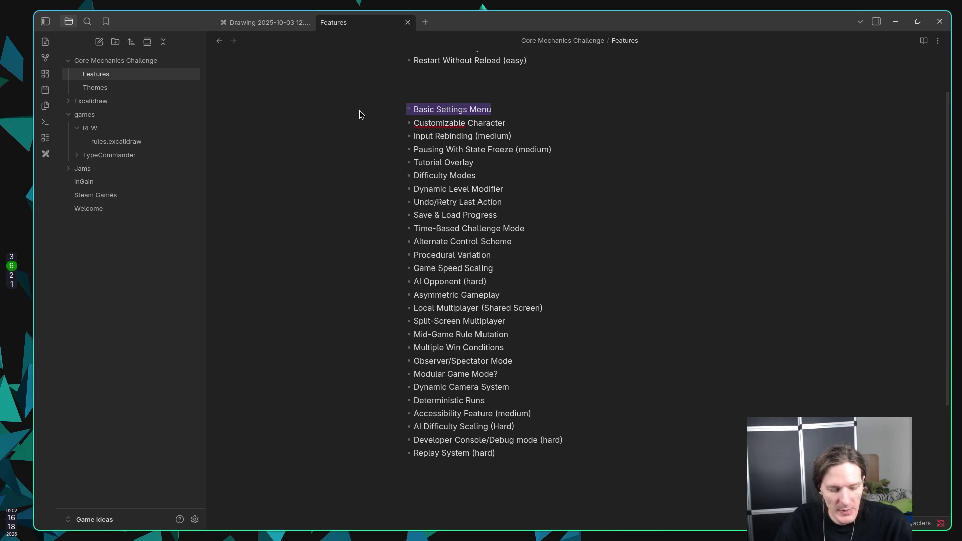
{"action": "key", "text": "ctrl+x"}
{"action": "left_click", "coordinate": [426, 75]}
{"action": "key", "text": "ctrl+v"}
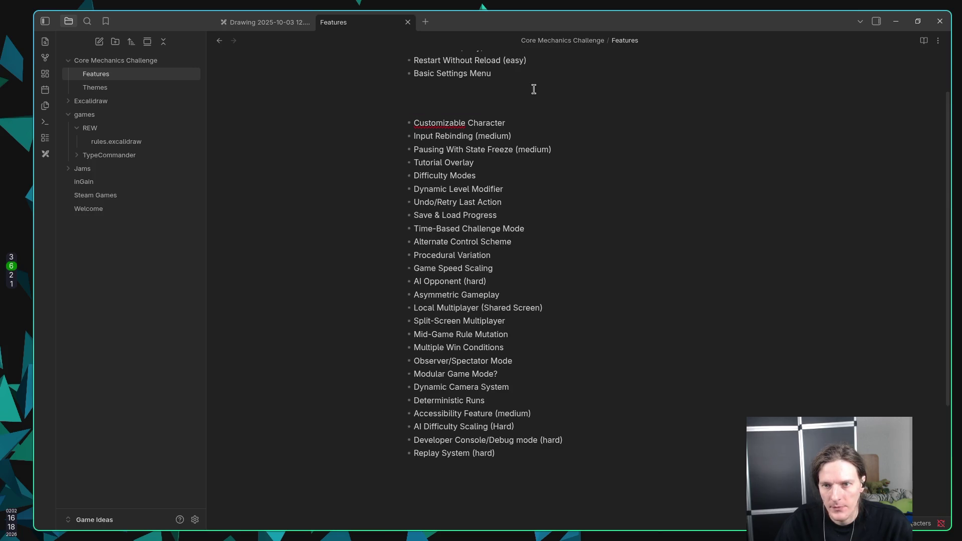
{"action": "left_click_drag", "start_coordinate": [532, 123], "coordinate": [374, 128]}
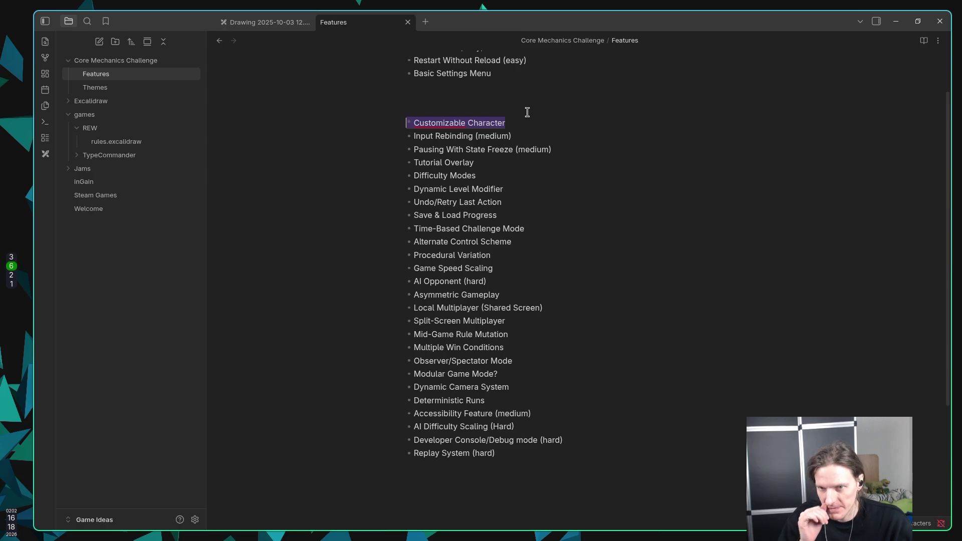
{"action": "left_click_drag", "start_coordinate": [531, 136], "coordinate": [408, 136]}
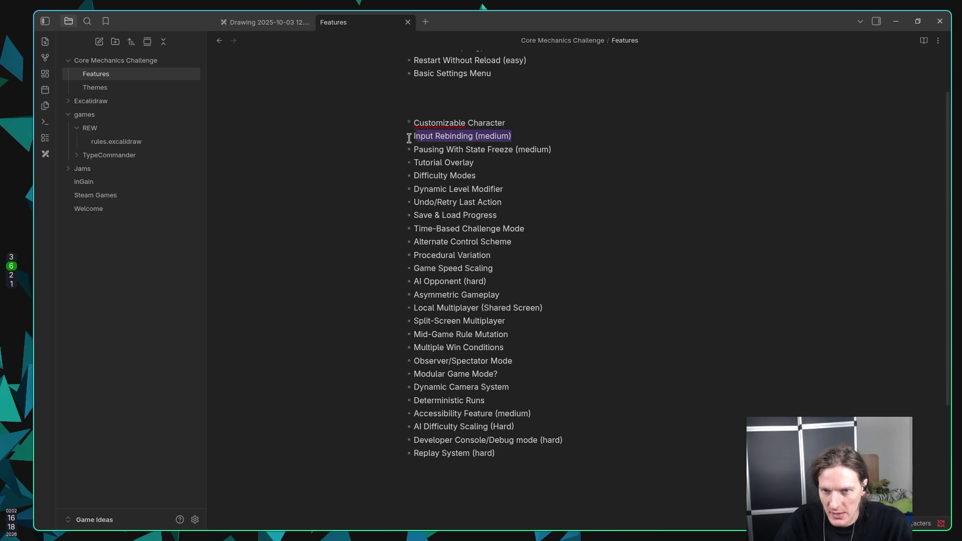
{"action": "key", "text": "BackSpace"}
{"action": "key", "text": "ctrl+v"}
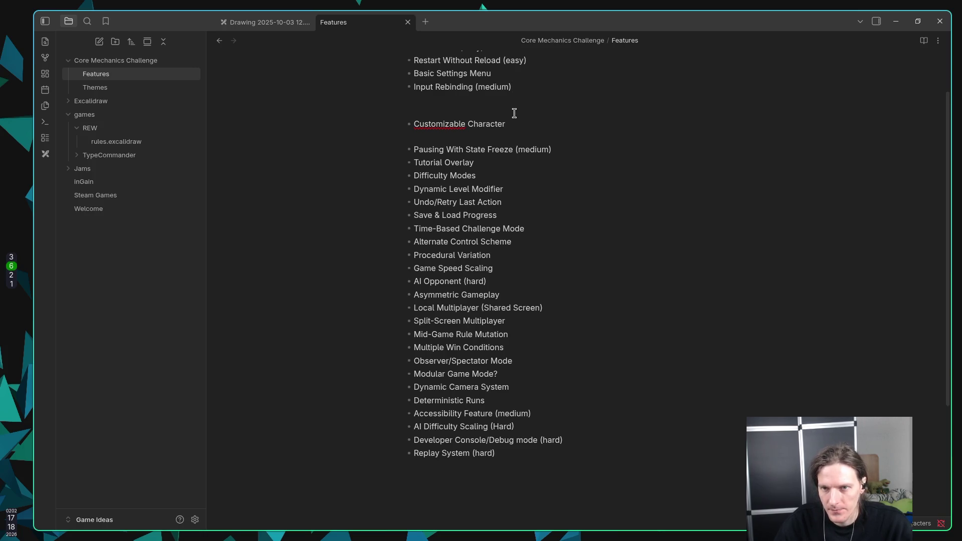
Tag Basic Settings Menu and Customizable Character as (easy), fixing a mistyped '*eas'
{"action": "left_click", "coordinate": [514, 72]}
{"action": "type", "text": "*eas"}
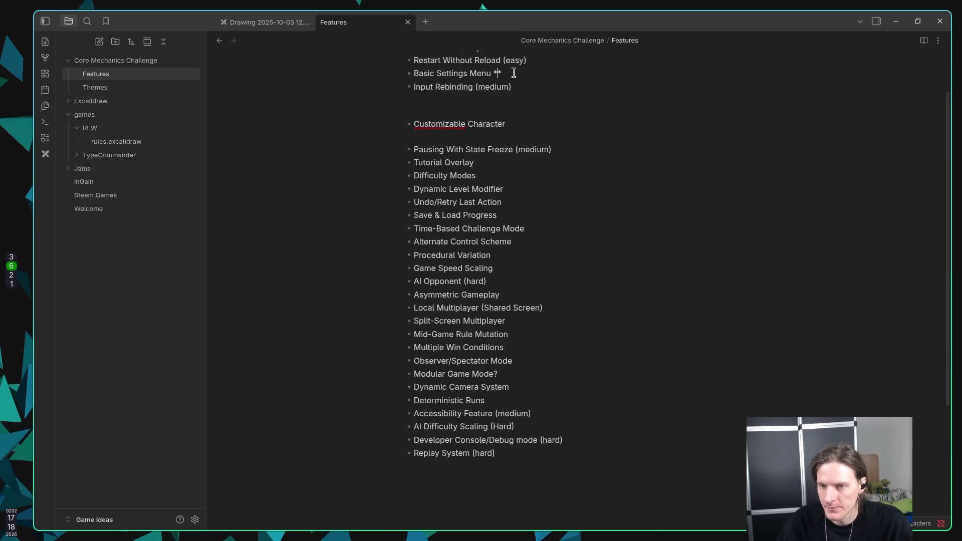
{"action": "key", "text": "BackSpace"}
{"action": "key", "text": "BackSpace"}
{"action": "key", "text": "BackSpace"}
{"action": "type", "text": "(easy"}
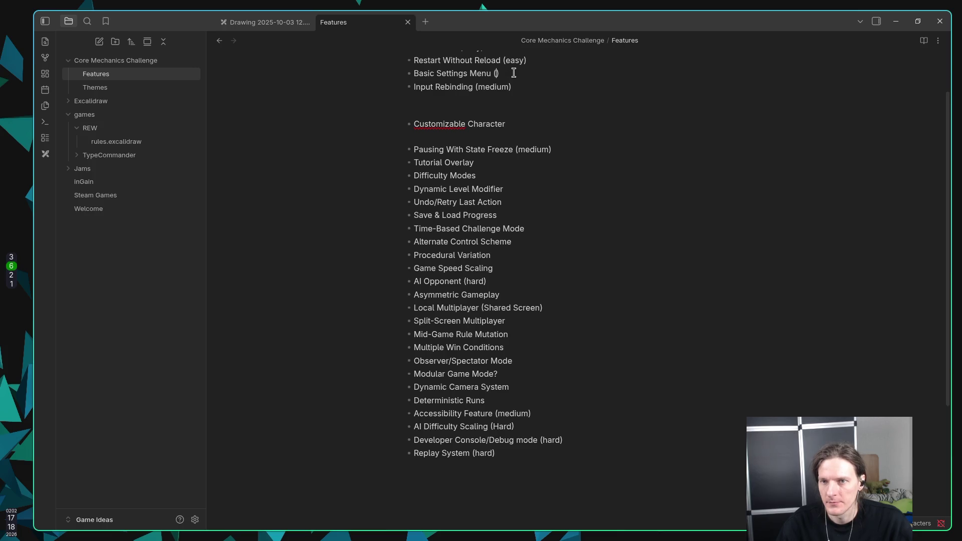
{"action": "left_click", "coordinate": [529, 98]}
{"action": "scroll", "coordinate": [541, 118], "scroll_direction": "up", "scroll_amount": 1}
{"action": "scroll", "coordinate": [541, 122], "scroll_direction": "down", "scroll_amount": 1}
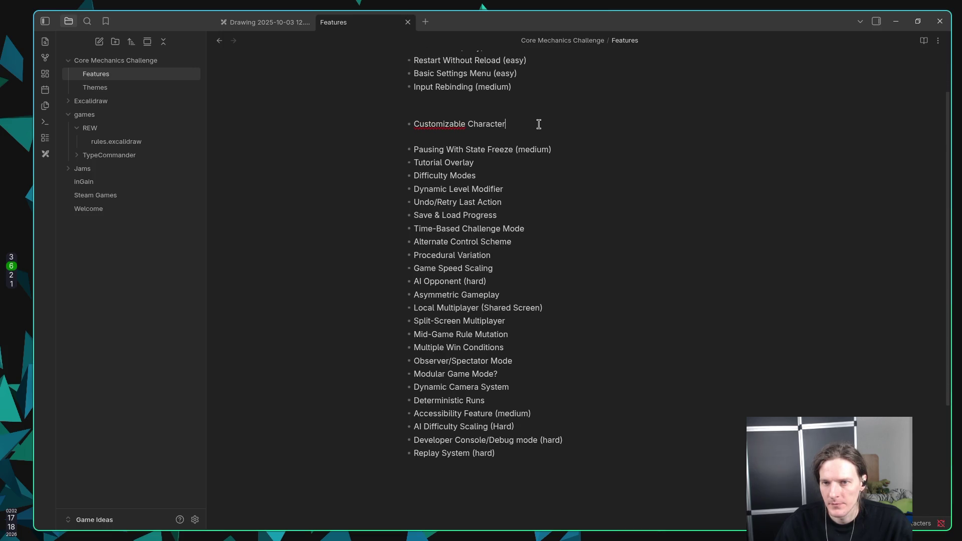
{"action": "left_click", "coordinate": [559, 119]}
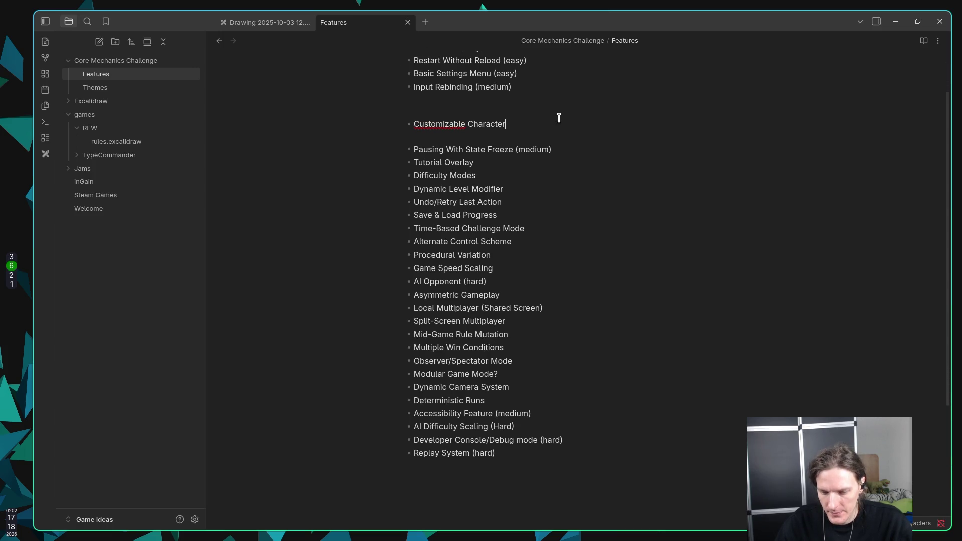
{"action": "type", "text": "("}
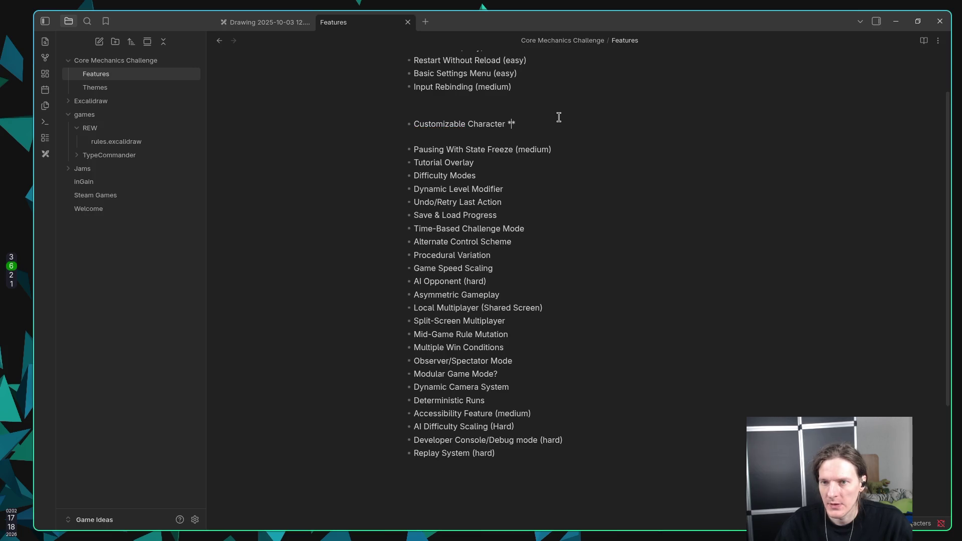
{"action": "type", "text": "easy"}
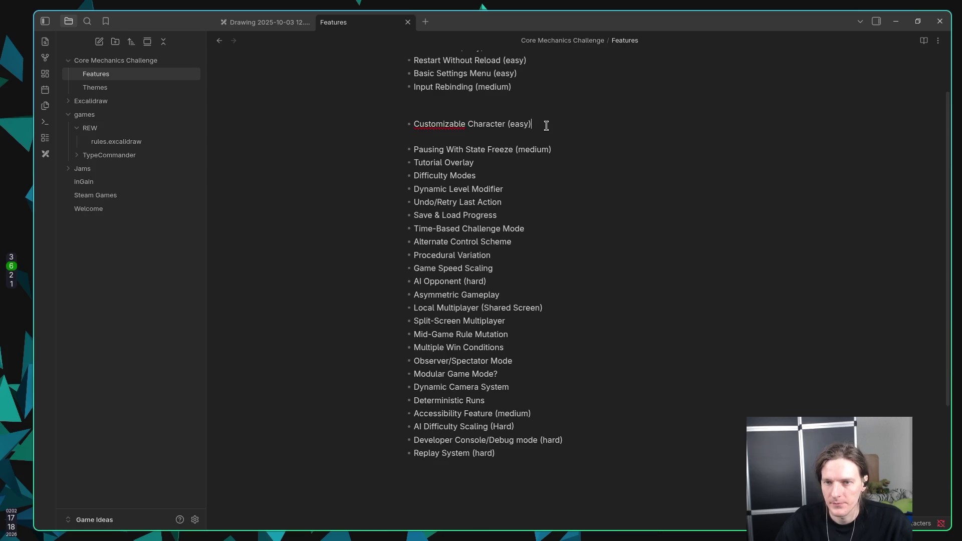
Copy the (medium) tag onto Tutorial Overlay, Difficulty Modes and Dynamic Level Modifier
{"action": "left_click", "coordinate": [503, 161]}
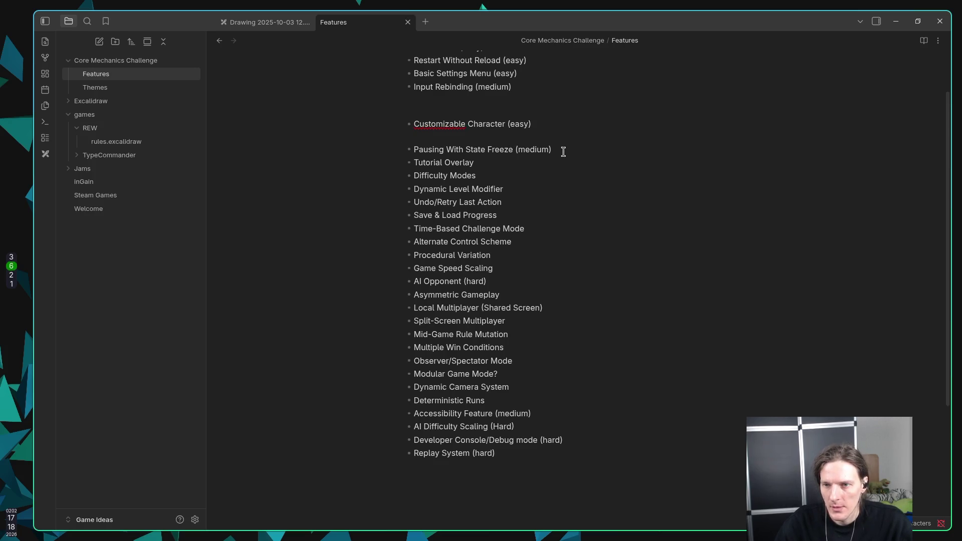
{"action": "left_click_drag", "start_coordinate": [557, 149], "coordinate": [408, 148]}
{"action": "left_click", "coordinate": [407, 162]}
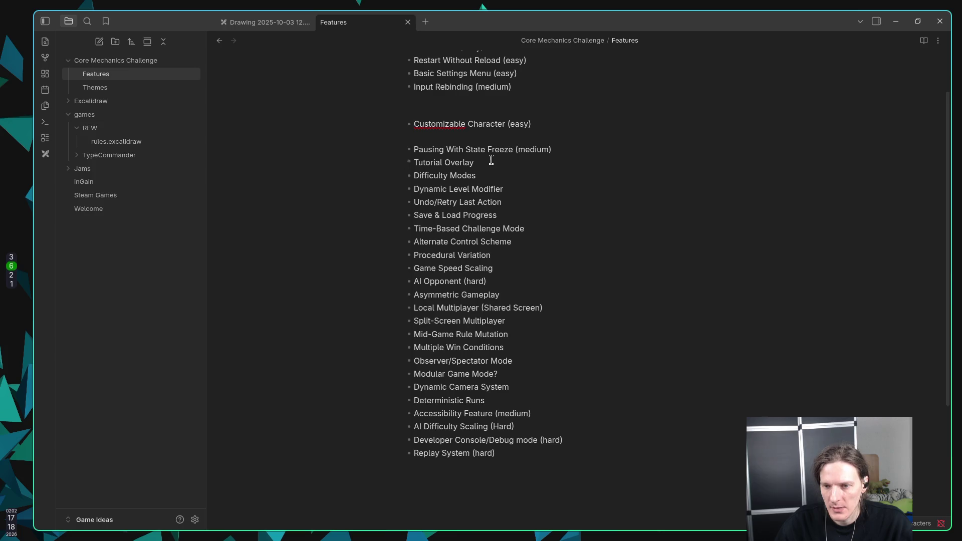
{"action": "left_click_drag", "start_coordinate": [515, 150], "coordinate": [576, 149]}
{"action": "left_click", "coordinate": [541, 162]}
{"action": "key", "text": "ctrl+v"}
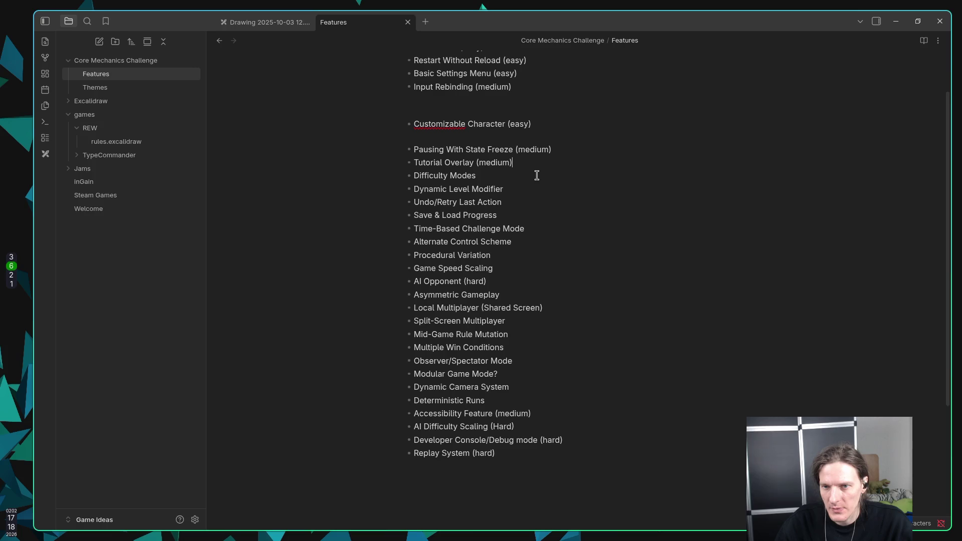
{"action": "left_click_drag", "start_coordinate": [513, 162], "coordinate": [476, 163]}
{"action": "left_click", "coordinate": [528, 174]}
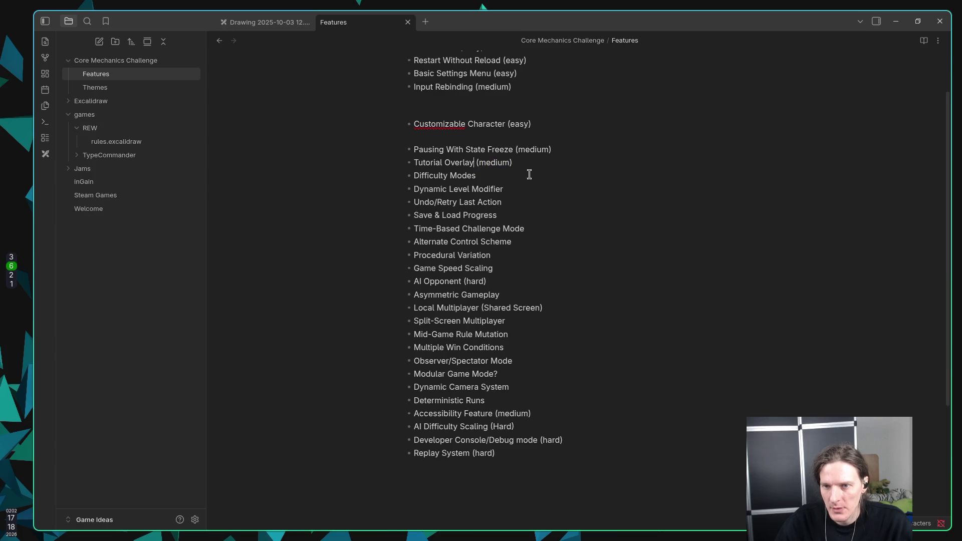
{"action": "key", "text": "ctrl+v"}
{"action": "left_click", "coordinate": [552, 188]}
{"action": "key", "text": "ctrl+v"}
Tag Undo/Retry, Save & Load, Time-Based Challenge, Alternate Controls, Procedural Variation, Game Speed Scaling (medium)
{"action": "left_click", "coordinate": [550, 202]}
{"action": "key", "text": "ctrl+v"}
{"action": "left_click", "coordinate": [553, 216]}
{"action": "key", "text": "ctrl+v"}
{"action": "left_click", "coordinate": [558, 229]}
{"action": "key", "text": "ctrl+v"}
{"action": "left_click", "coordinate": [553, 242]}
{"action": "key", "text": "ctrl+v"}
{"action": "left_click", "coordinate": [546, 254]}
{"action": "key", "text": "ctrl+v"}
{"action": "left_click", "coordinate": [554, 270]}
{"action": "key", "text": "ctrl+v"}
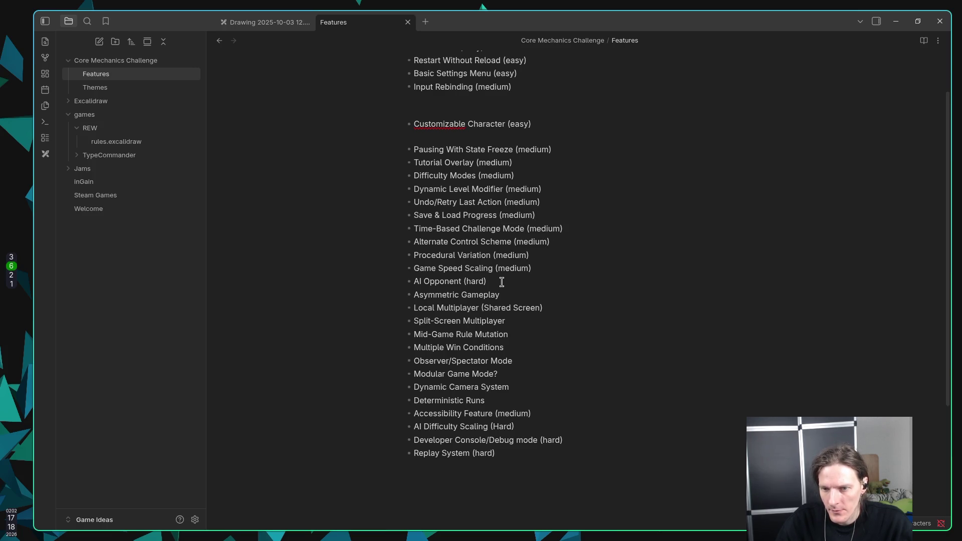
Copy AI Opponent's (hard) tag onto Asymmetric Gameplay, Local Multiplayer, Split-Screen and Mid-Game Rule Mutation
{"action": "left_click_drag", "start_coordinate": [488, 282], "coordinate": [462, 281]}
{"action": "key", "text": "ctrl+c"}
{"action": "left_click", "coordinate": [498, 295]}
{"action": "key", "text": "ctrl+v"}
{"action": "left_click", "coordinate": [607, 311]}
{"action": "key", "text": "ctrl+v"}
{"action": "left_click", "coordinate": [592, 322]}
{"action": "key", "text": "ctrl+v"}
{"action": "left_click", "coordinate": [593, 336]}
{"action": "key", "text": "ctrl+v"}
Tag Multiple Win Conditions, Observer/Spectator, Modular Game Mode?, Dynamic Camera and Deterministic Runs (hard)
{"action": "left_click", "coordinate": [591, 351]}
{"action": "key", "text": "ctrl+v"}
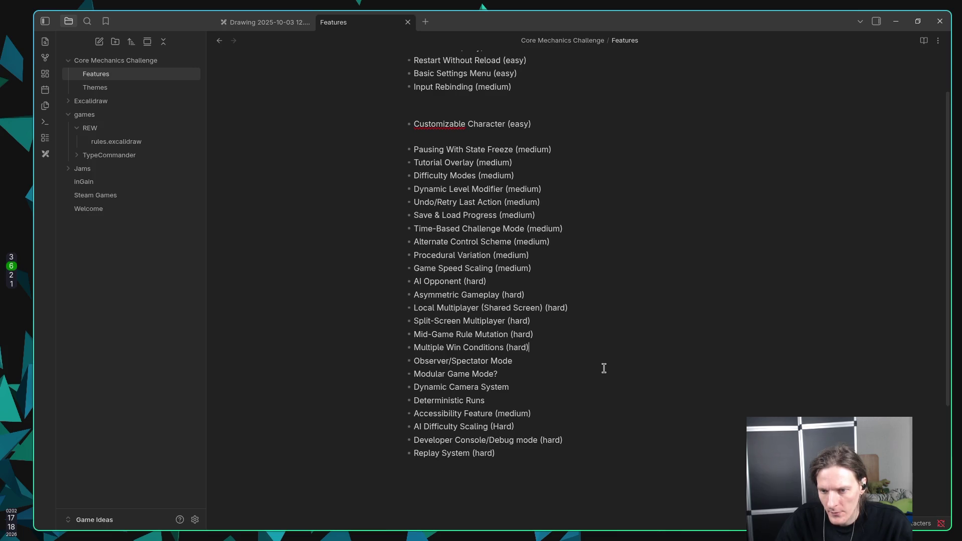
{"action": "left_click", "coordinate": [603, 376]}
{"action": "key", "text": "ctrl+v"}
{"action": "left_click", "coordinate": [597, 365]}
{"action": "key", "text": "ctrl+v"}
{"action": "left_click", "coordinate": [612, 389]}
{"action": "key", "text": "ctrl+v"}
{"action": "left_click", "coordinate": [606, 404]}
{"action": "key", "text": "ctrl+v"}
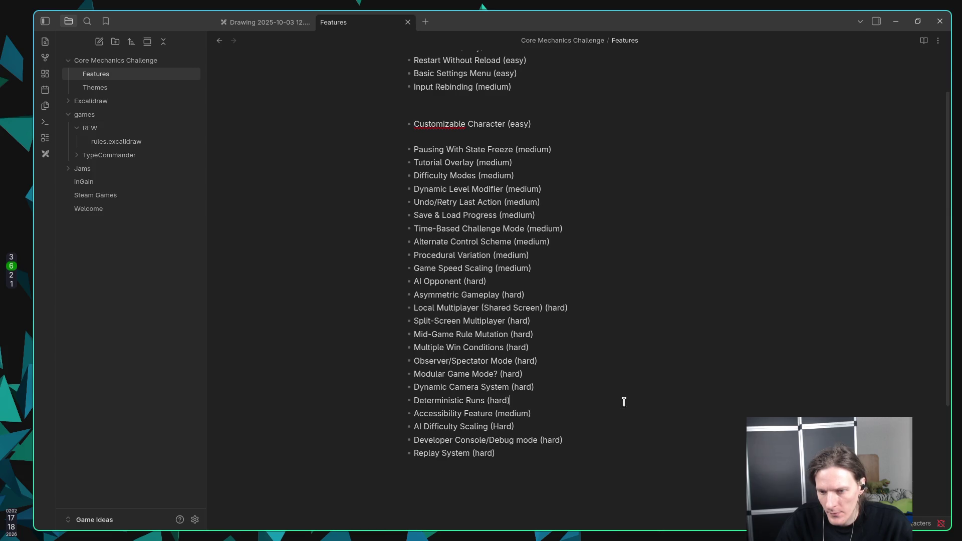
{"action": "scroll", "coordinate": [630, 373], "scroll_direction": "up", "scroll_amount": 2}
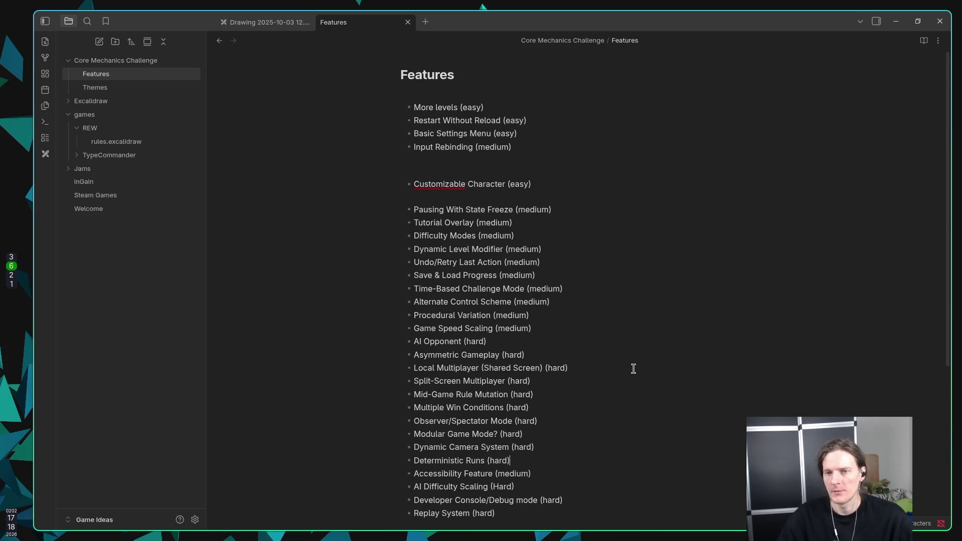
Move Tutorial Overlay and Difficulty Modes under Input Rebinding, adding blank lines after them
{"action": "left_click", "coordinate": [592, 251]}
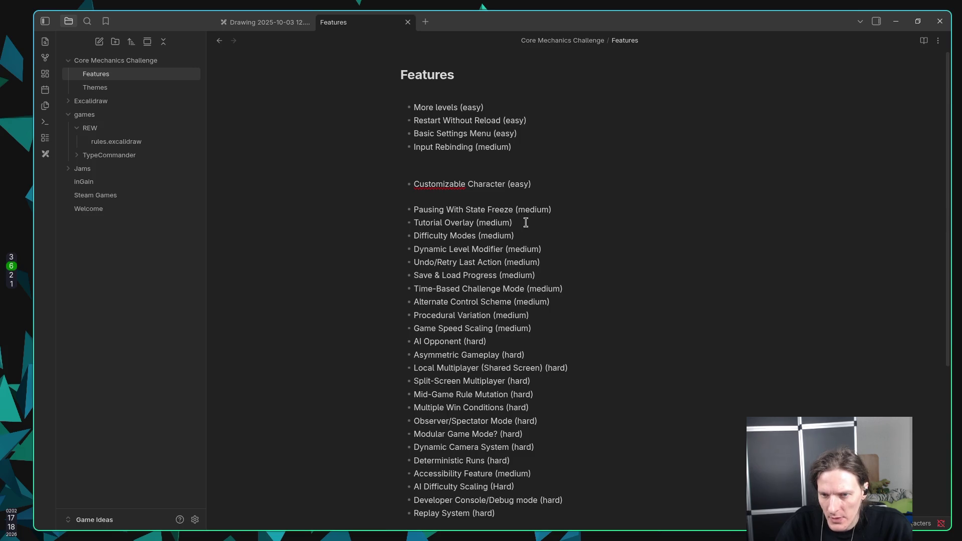
{"action": "left_click_drag", "start_coordinate": [516, 222], "coordinate": [399, 222]}
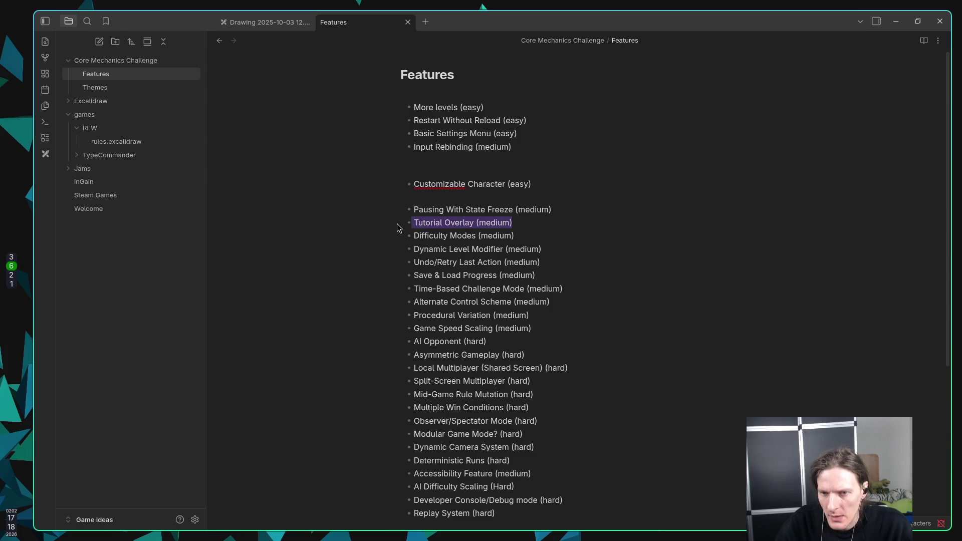
{"action": "key", "text": "BackSpace"}
{"action": "left_click", "coordinate": [456, 159]}
{"action": "key", "text": "ctrl+v"}
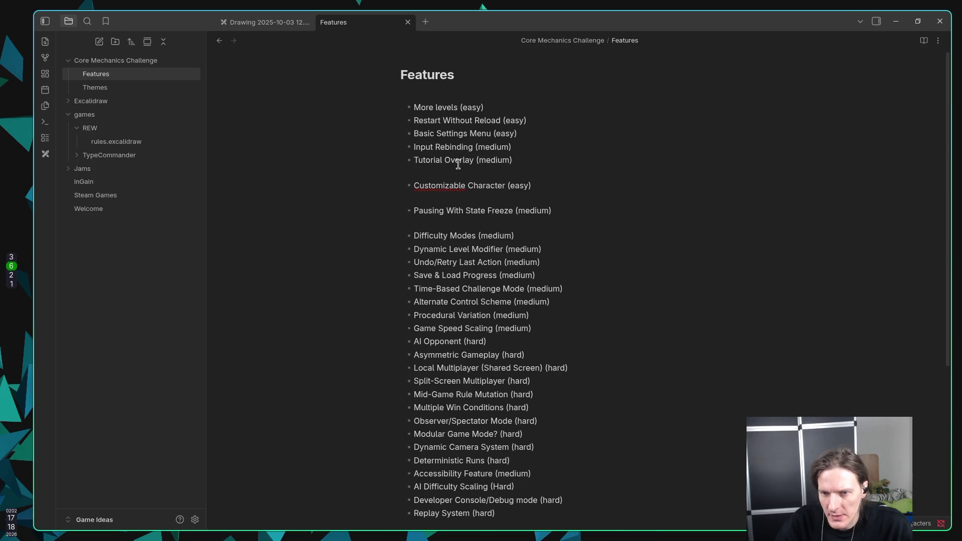
{"action": "left_click_drag", "start_coordinate": [548, 236], "coordinate": [361, 232]}
{"action": "key", "text": "ctrl+x"}
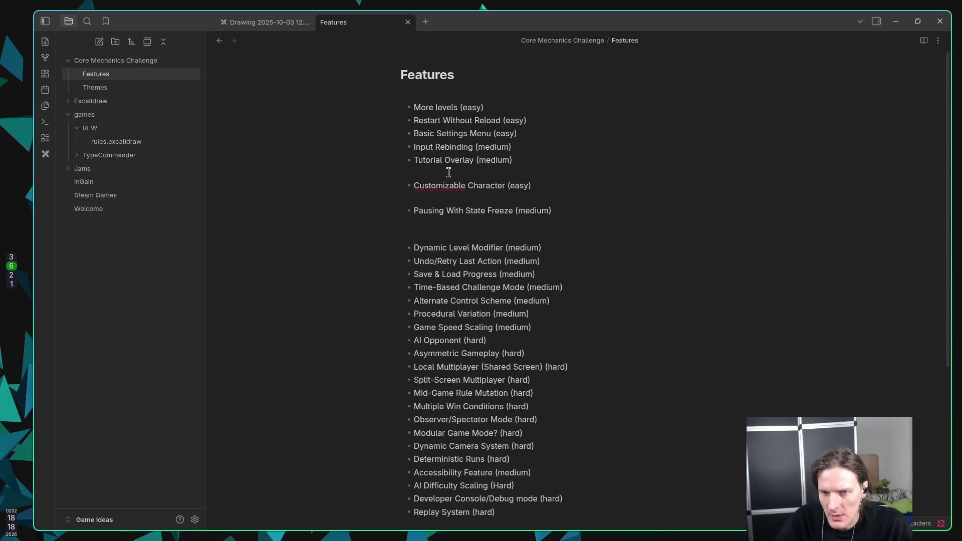
{"action": "left_click", "coordinate": [451, 172]}
{"action": "key", "text": "ctrl+v"}
{"action": "key", "text": "Return"}
{"action": "key", "text": "Return"}
{"action": "key", "text": "Return"}
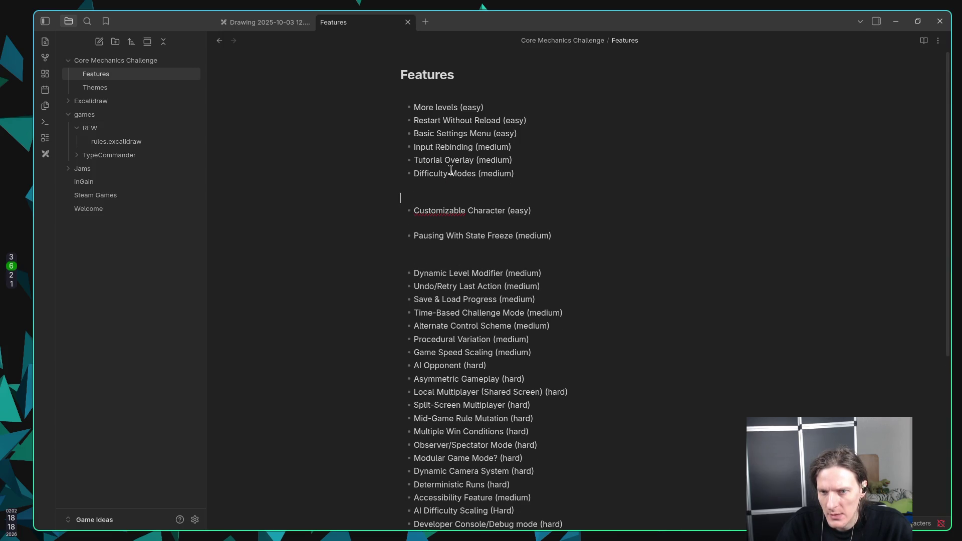
Move the Save & Load Progress (medium) line directly under Difficulty Modes
{"action": "scroll", "coordinate": [497, 181], "scroll_direction": "down", "scroll_amount": 3}
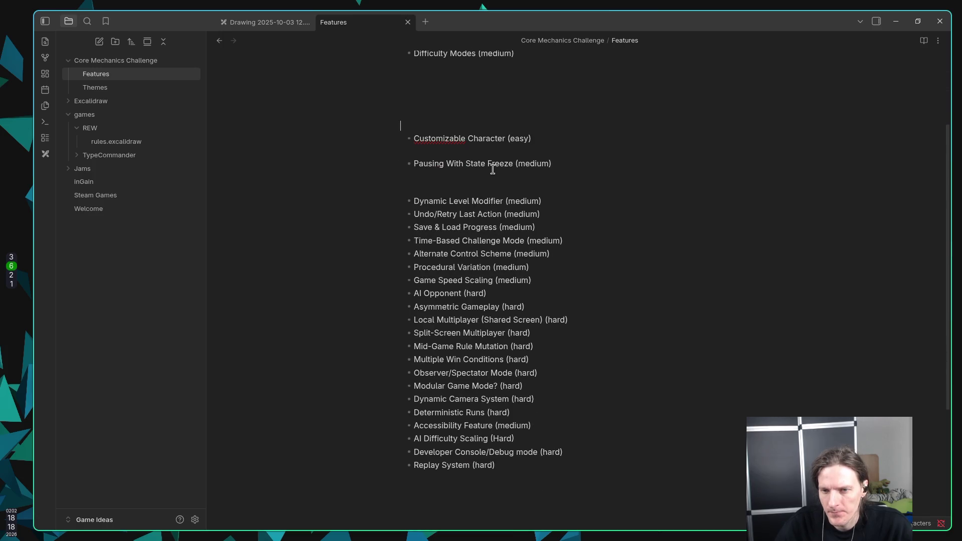
{"action": "left_click_drag", "start_coordinate": [548, 227], "coordinate": [378, 230]}
{"action": "key", "text": "BackSpace"}
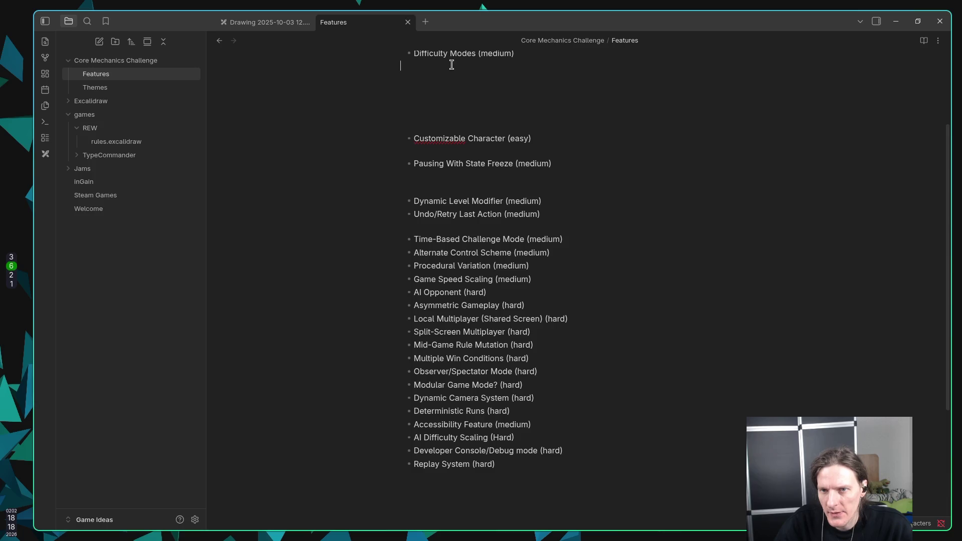
{"action": "key", "text": "ctrl+v"}
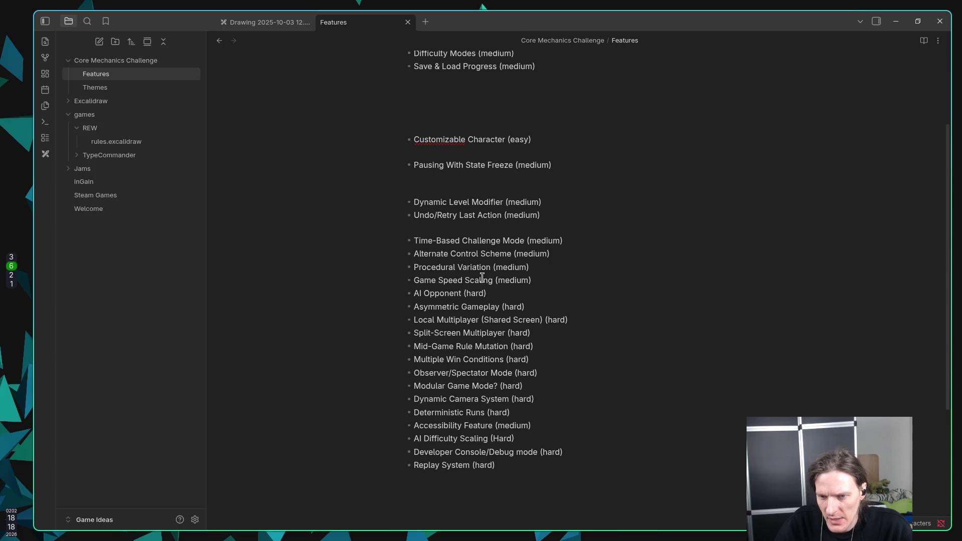
{"action": "left_click_drag", "start_coordinate": [587, 321], "coordinate": [398, 326]}
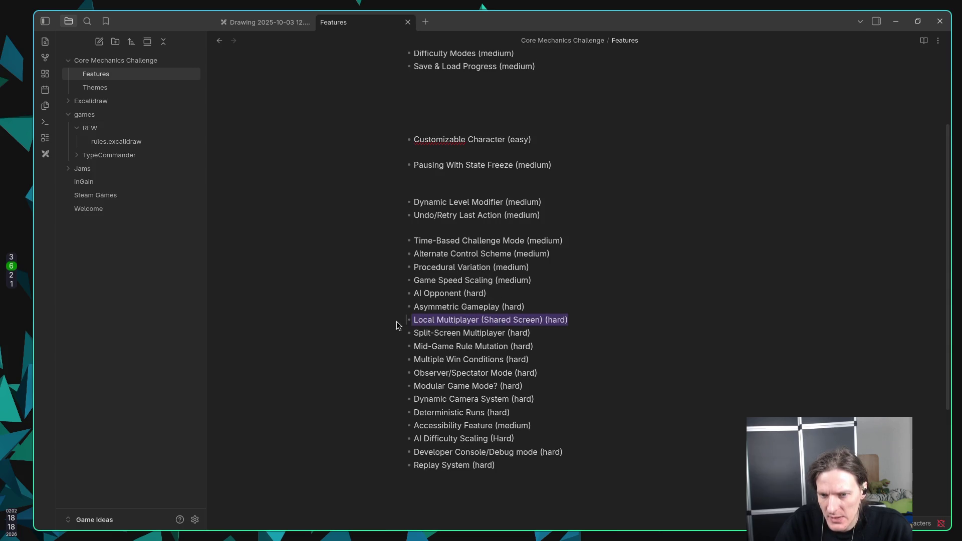
Move the Local Multiplayer (Shared Screen) (hard) line under Save & Load Progress
{"action": "key", "text": "ctrl+x"}
{"action": "left_click", "coordinate": [464, 79]}
{"action": "key", "text": "ctrl+v"}
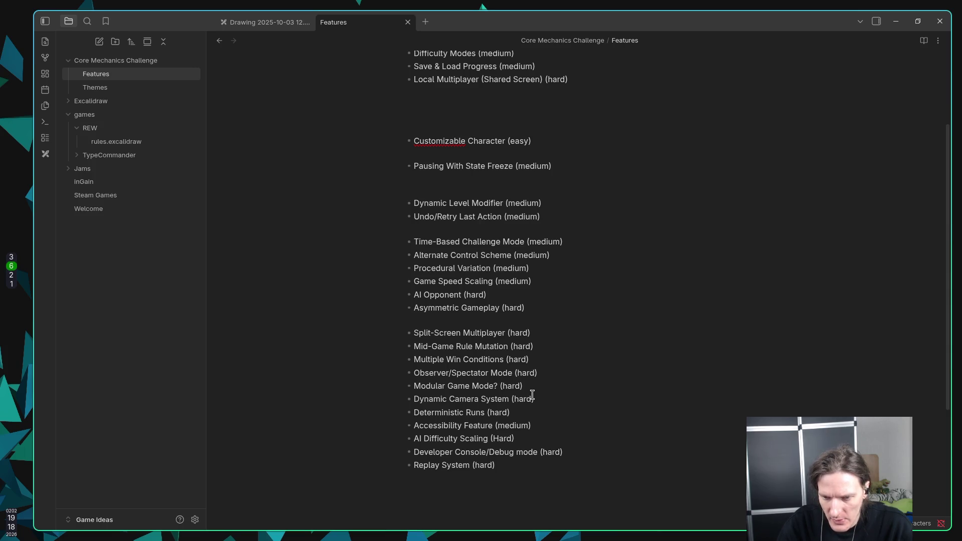
Move Replay System (hard) from the bottom of the list to just under Local Multiplayer
{"action": "left_click", "coordinate": [502, 467]}
{"action": "left_click_drag", "start_coordinate": [502, 466], "coordinate": [378, 465]}
{"action": "key", "text": "BackSpace"}
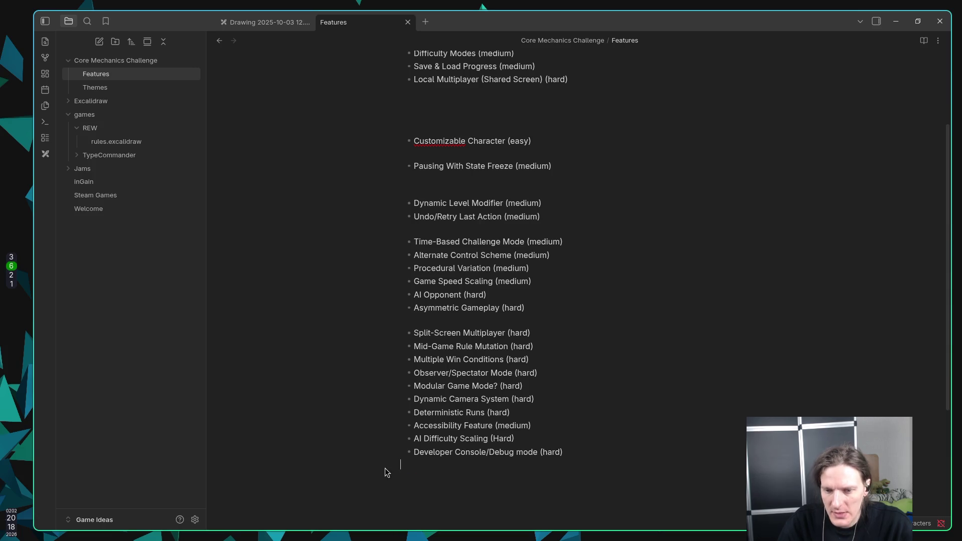
{"action": "left_click", "coordinate": [487, 90]}
{"action": "key", "text": "ctrl+v"}
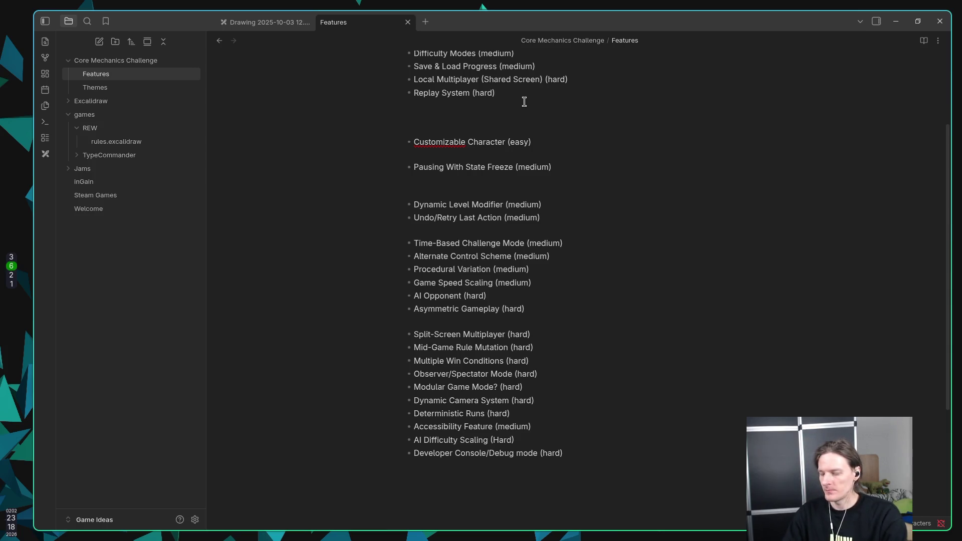
Switch to empty workspace 5 and launch Godot Engine from the drun app launcher
{"action": "key", "text": "super+5"}
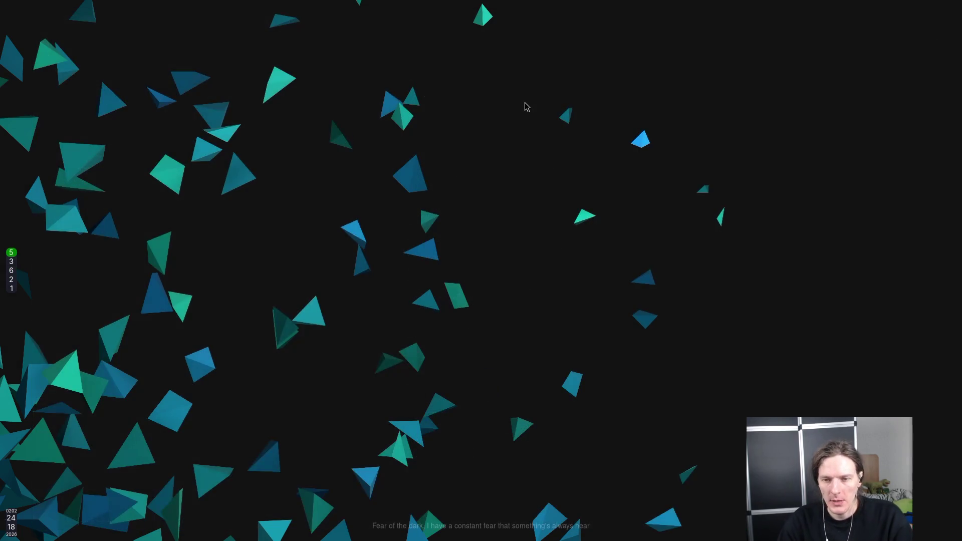
{"action": "key", "text": "super+d"}
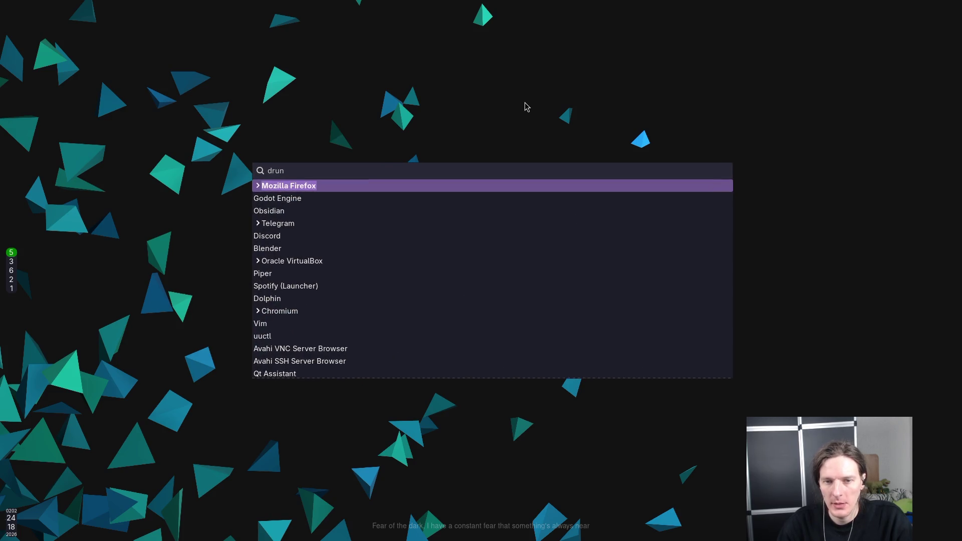
{"action": "key", "text": "Down"}
{"action": "key", "text": "Return"}
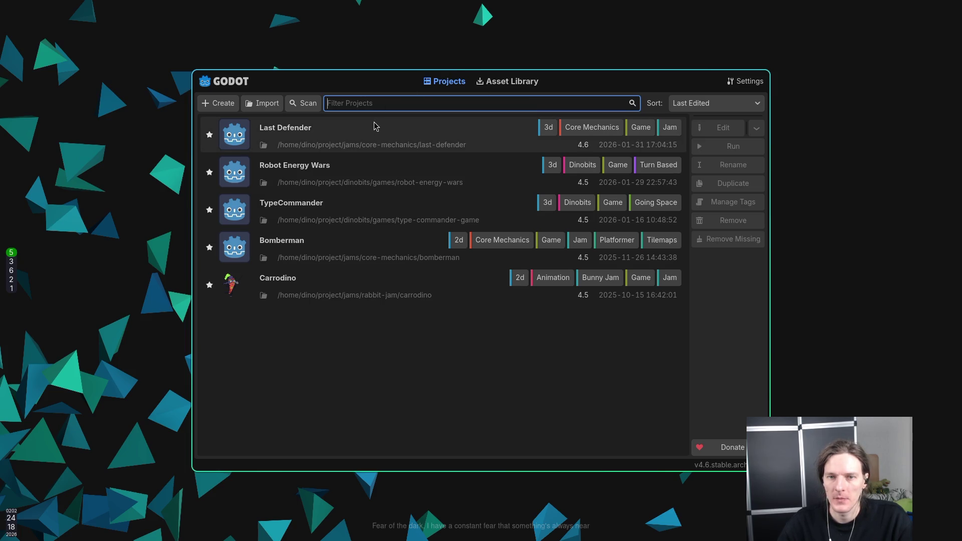
Open the Last Defender project and run its tank test scene with F5
{"action": "double_click", "coordinate": [369, 135]}
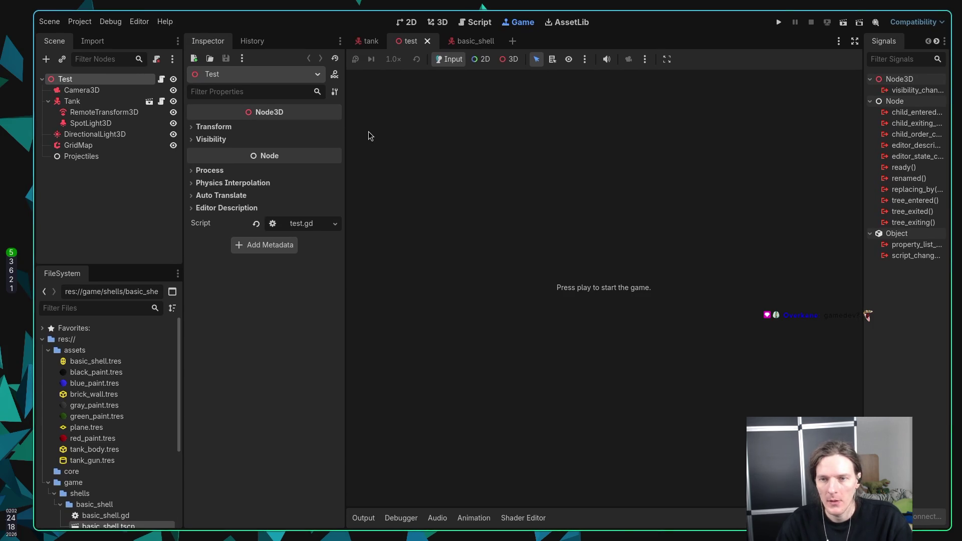
{"action": "key", "text": "F5"}
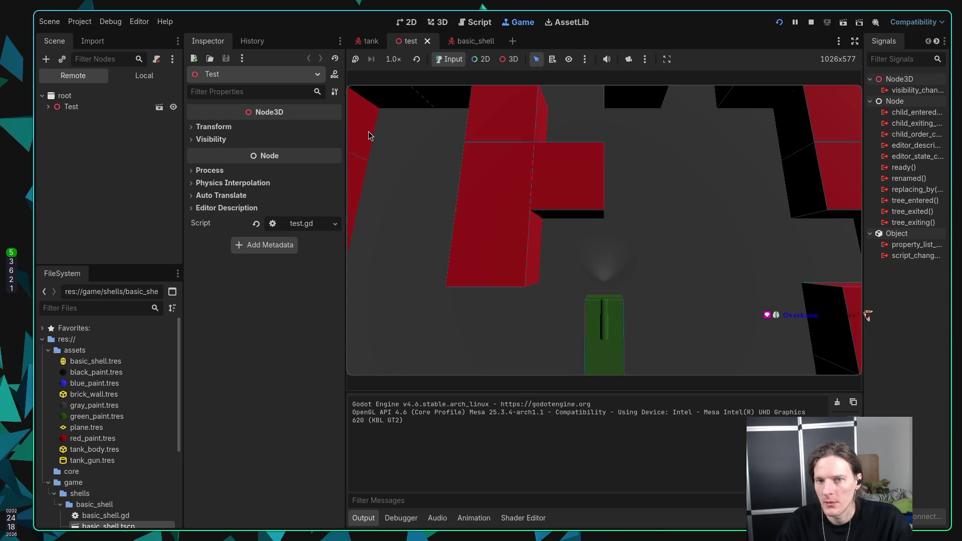
Drive the tank forward with W, turning with A/D and reversing with S, toward the corridor
{"action": "left_click", "coordinate": [393, 313]}
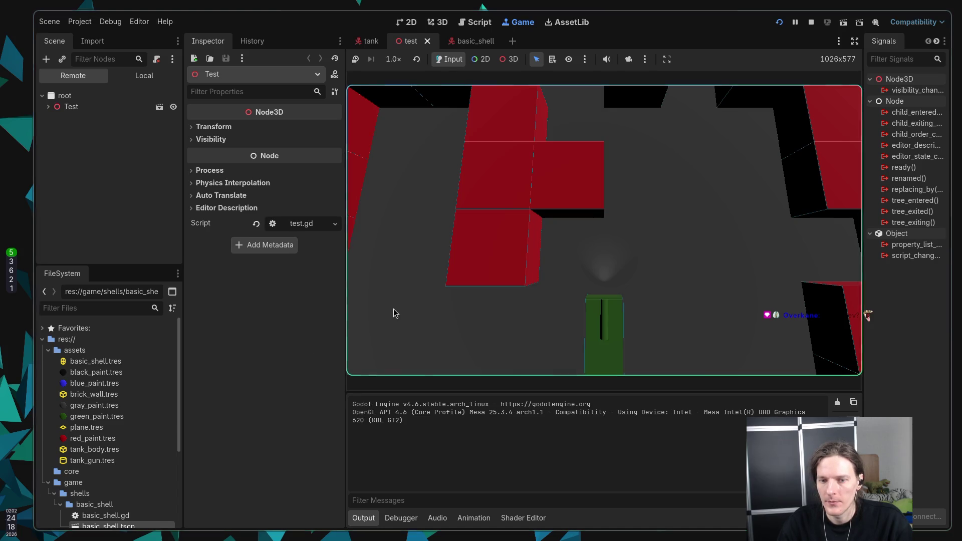
{"action": "key", "text": "w"}
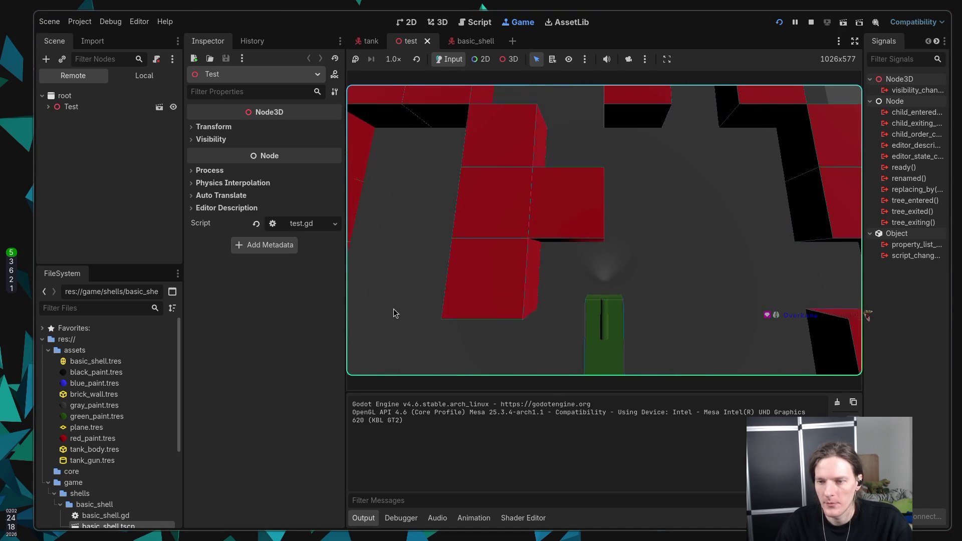
{"action": "key", "text": "d"}
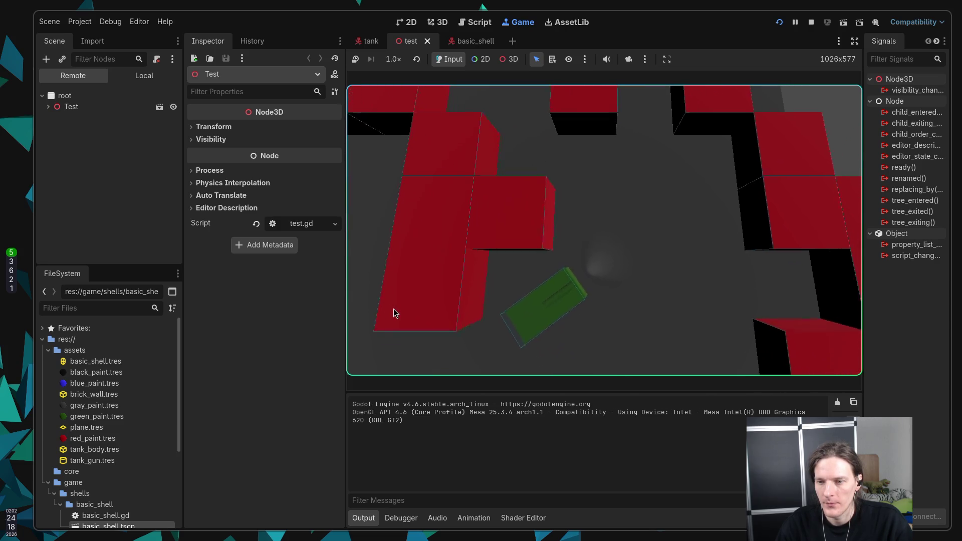
{"action": "key", "text": "d"}
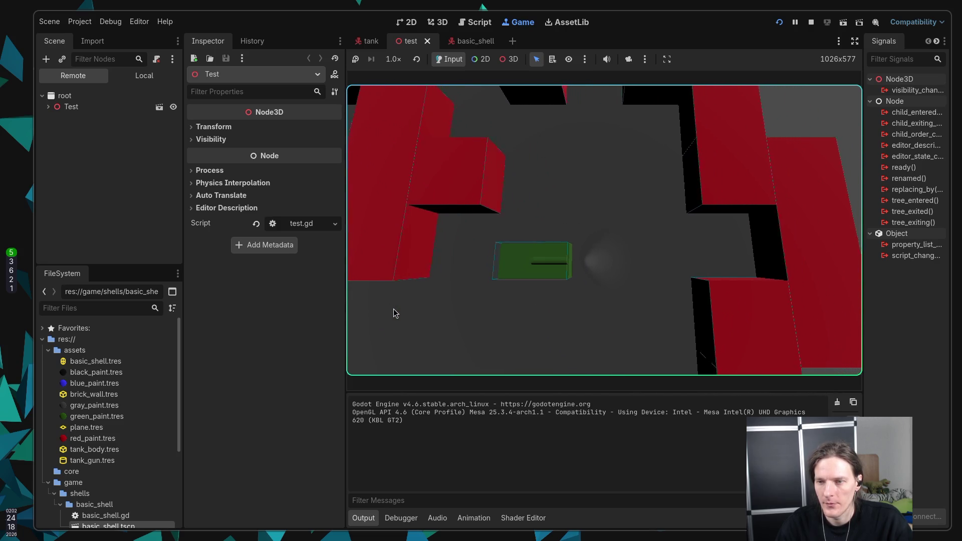
{"action": "key", "text": "d"}
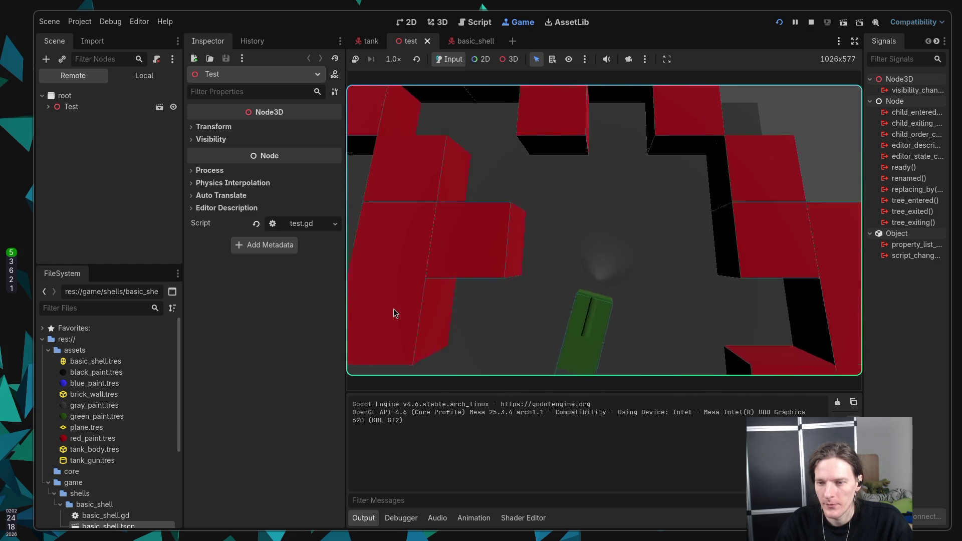
{"action": "key", "text": "w"}
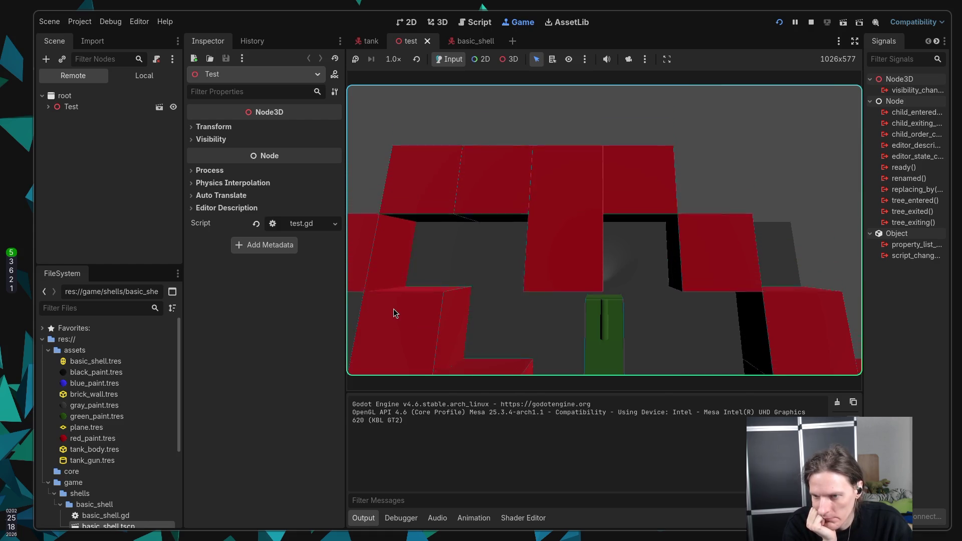
{"action": "key", "text": "a"}
{"action": "key", "text": "a"}
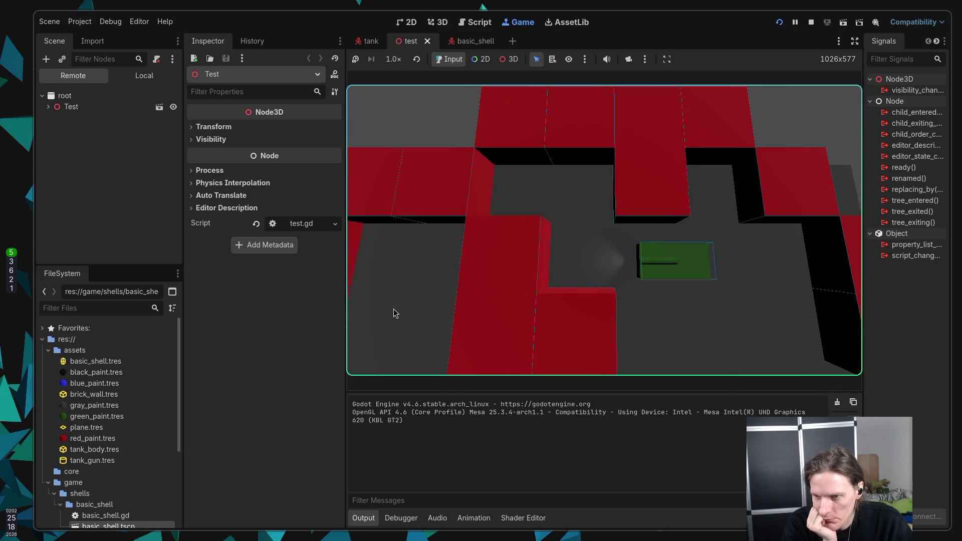
{"action": "key", "text": "s"}
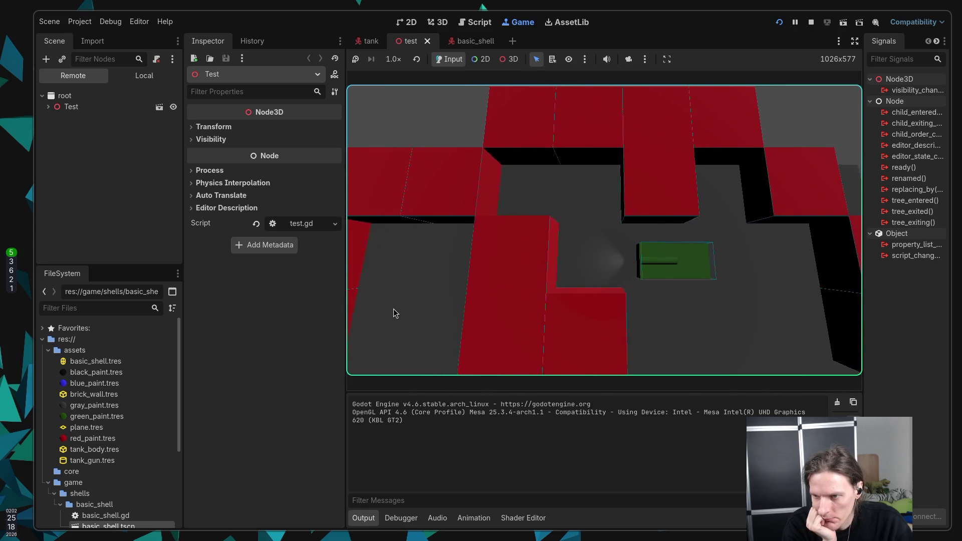
{"action": "key", "text": "a"}
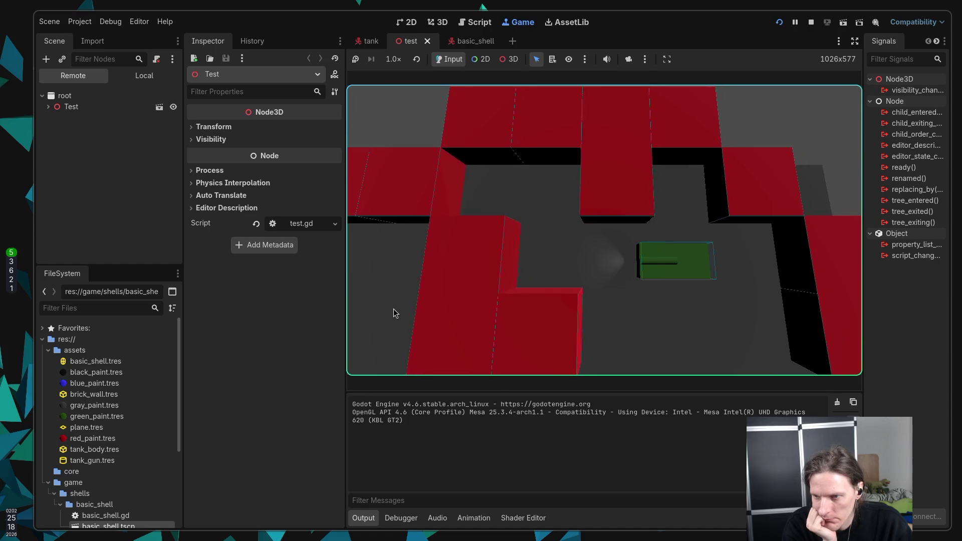
{"action": "key", "text": "a"}
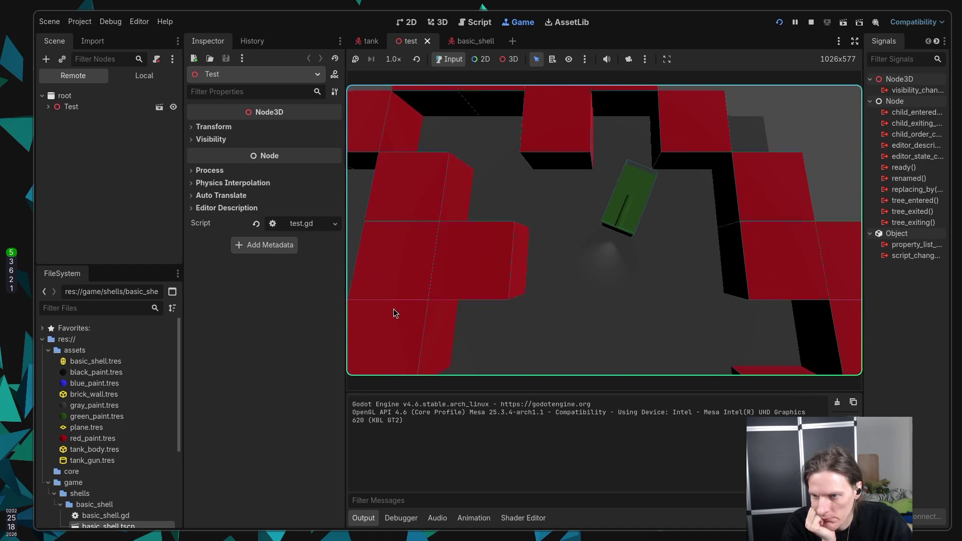
{"action": "key", "text": "w"}
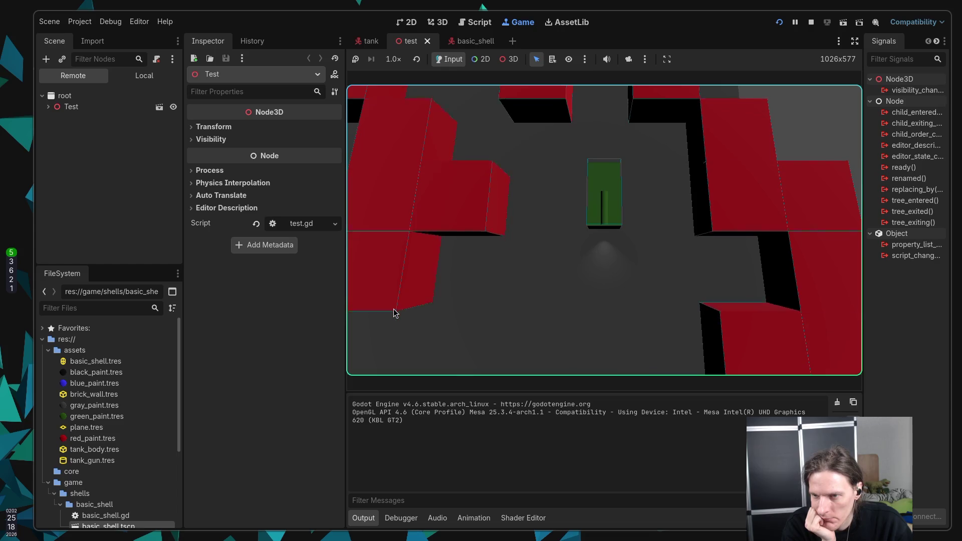
Keep driving through the maze, turning the tank between diagonal, vertical and horizontal headings
{"action": "key", "text": "w"}
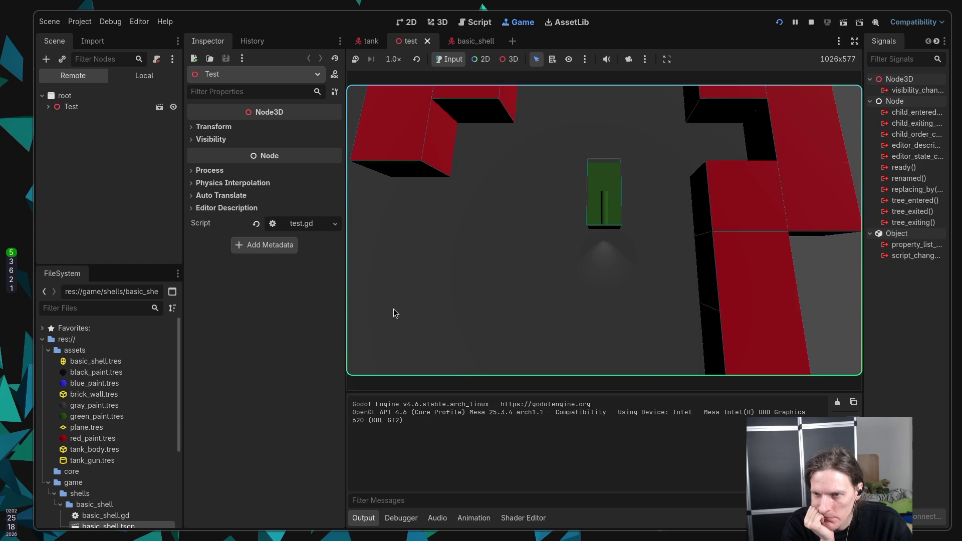
{"action": "key", "text": "d"}
{"action": "key", "text": "a"}
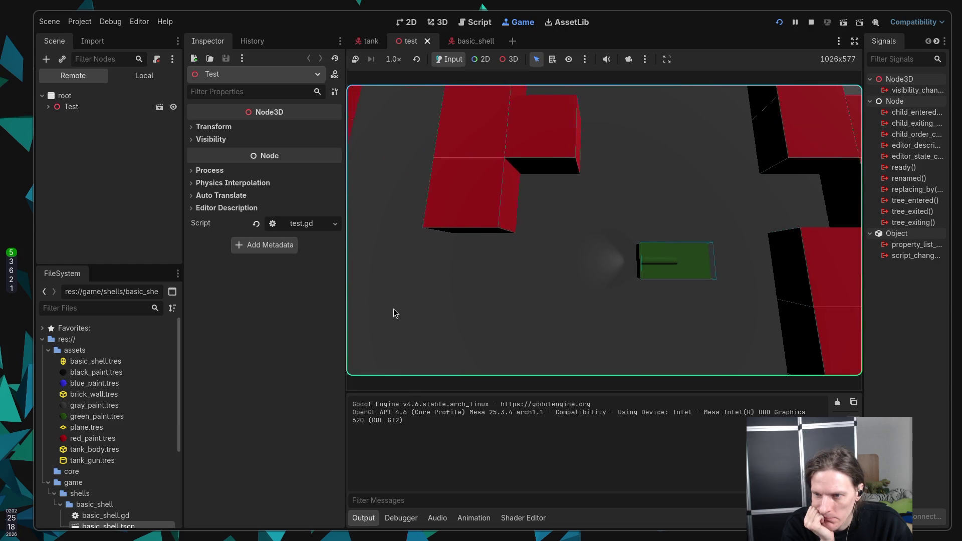
{"action": "key", "text": "w"}
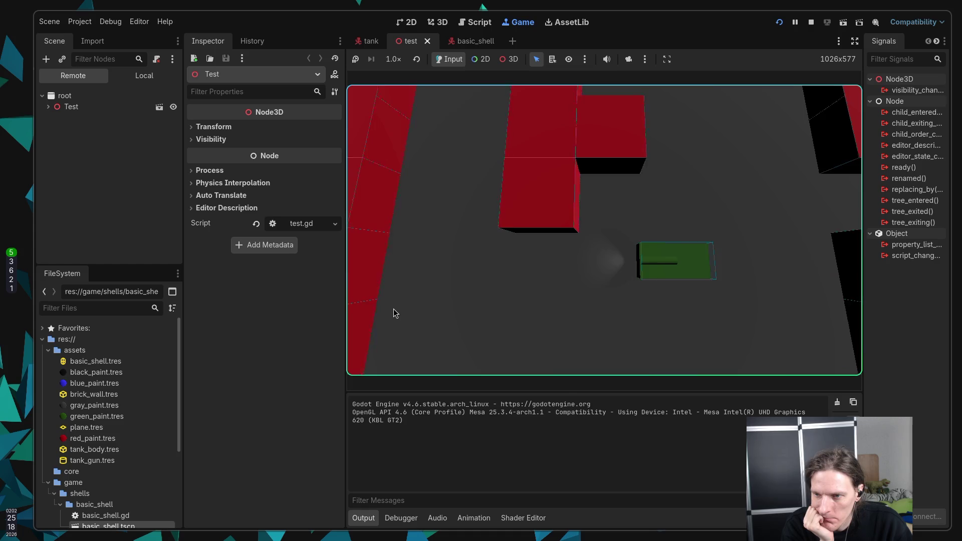
{"action": "key", "text": "d"}
{"action": "key", "text": "d"}
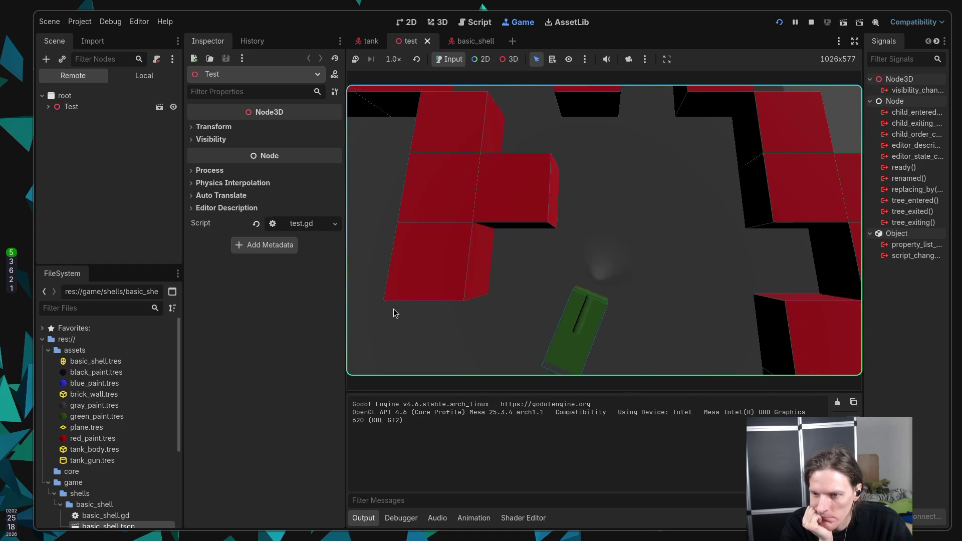
{"action": "key", "text": "a"}
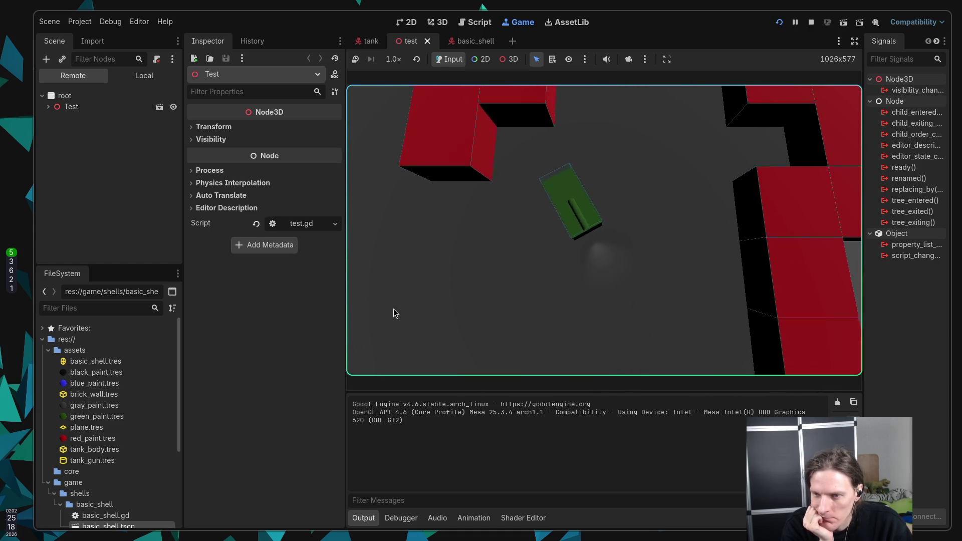
{"action": "key", "text": "d"}
{"action": "key", "text": "d"}
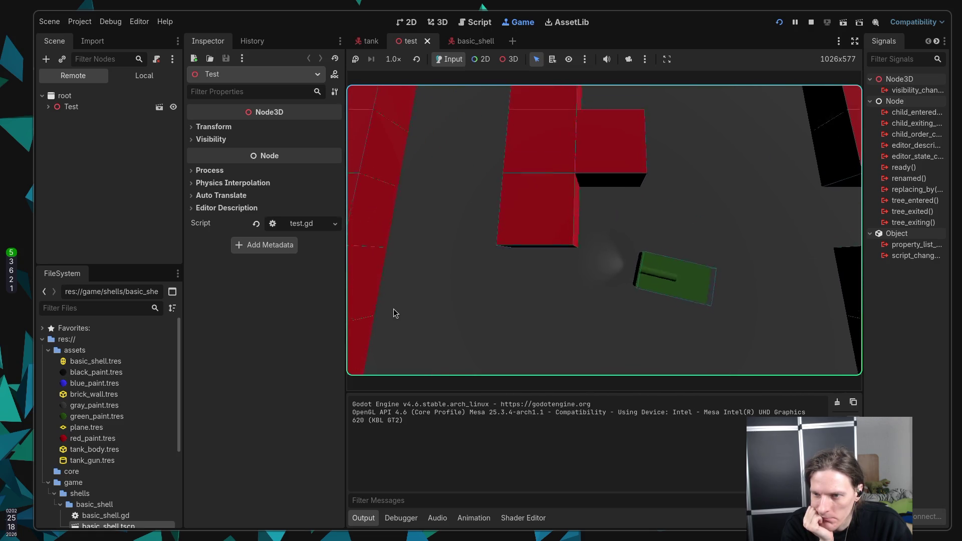
{"action": "key", "text": "d"}
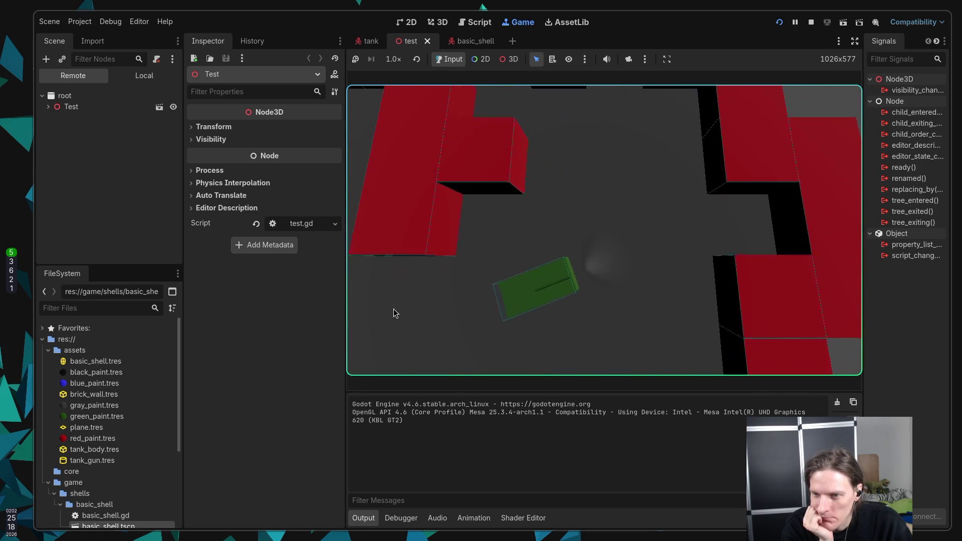
{"action": "key", "text": "a"}
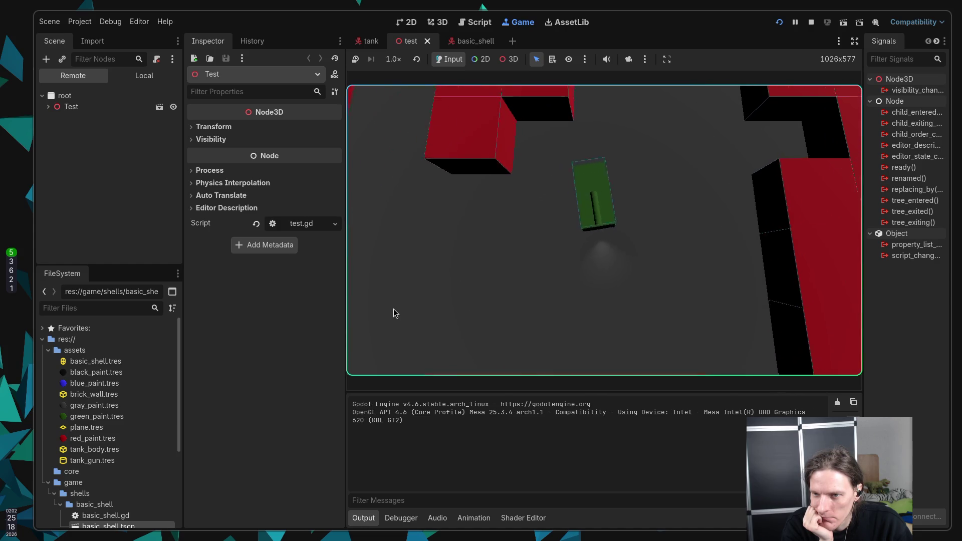
{"action": "key", "text": "w"}
{"action": "key", "text": "d"}
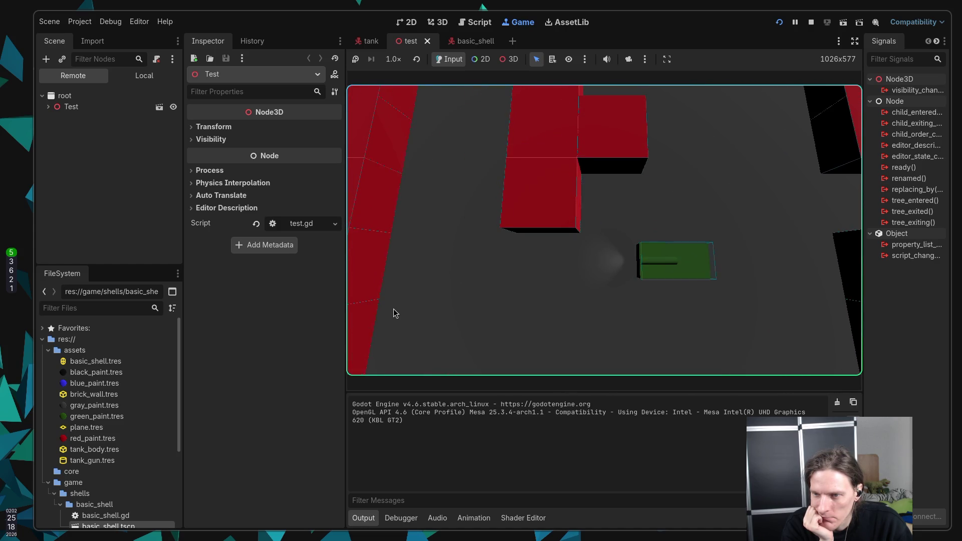
{"action": "key", "text": "d"}
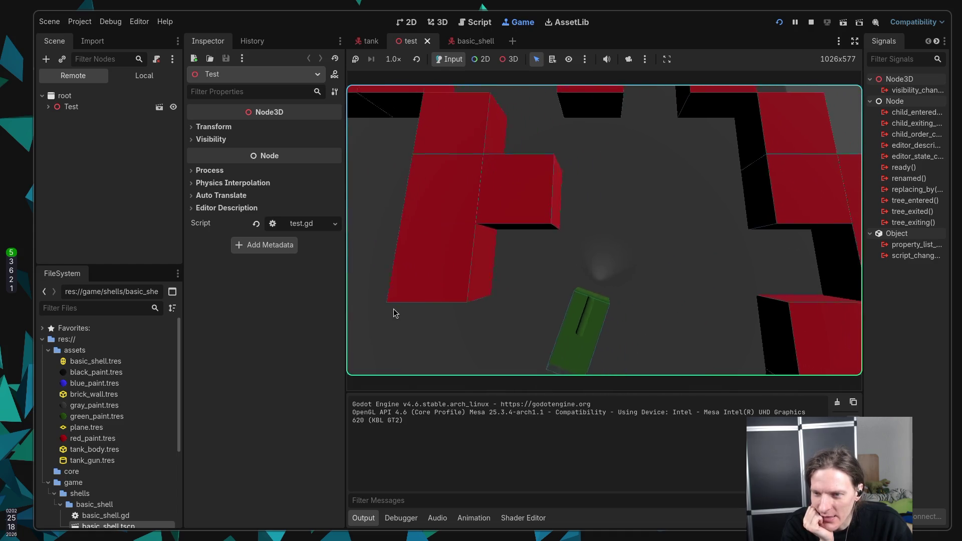
Steer the tank to a new spot and fire shells while swinging its gun upward
{"action": "key", "text": "d"}
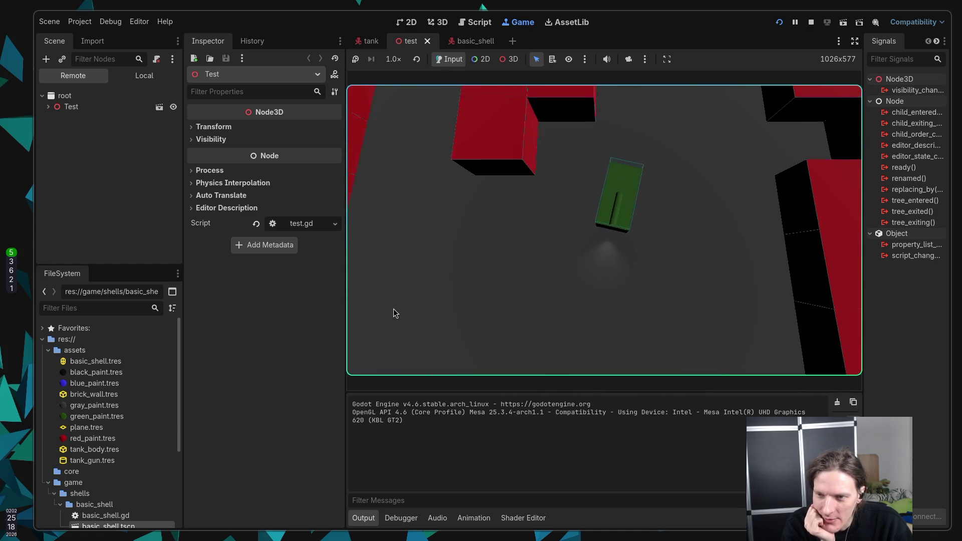
{"action": "key", "text": "w"}
{"action": "key", "text": "d"}
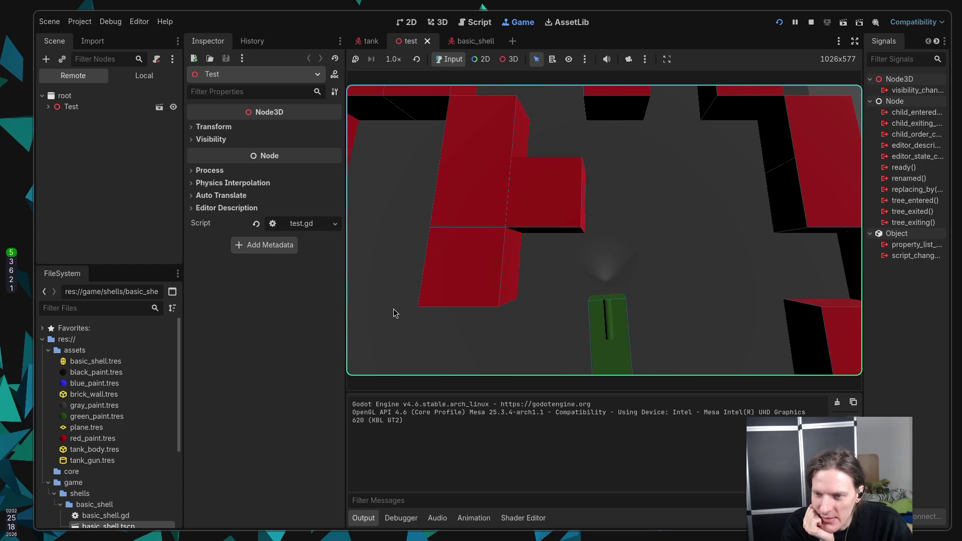
{"action": "key", "text": "d"}
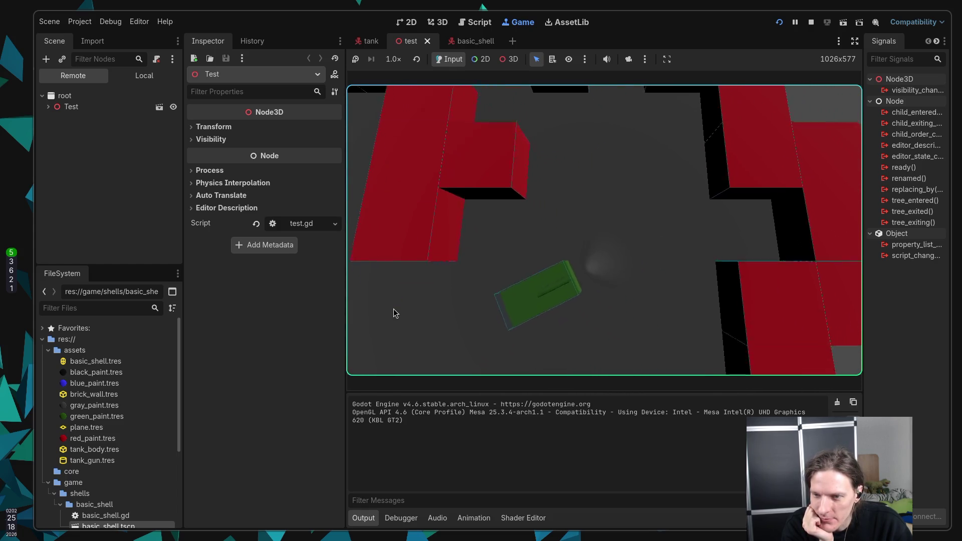
{"action": "key", "text": "d"}
{"action": "key", "text": "w"}
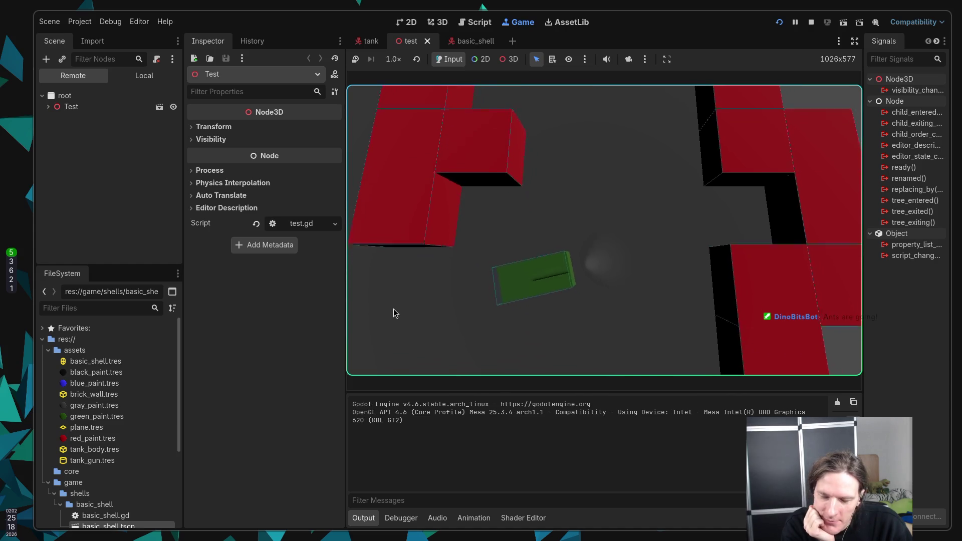
{"action": "key", "text": "d"}
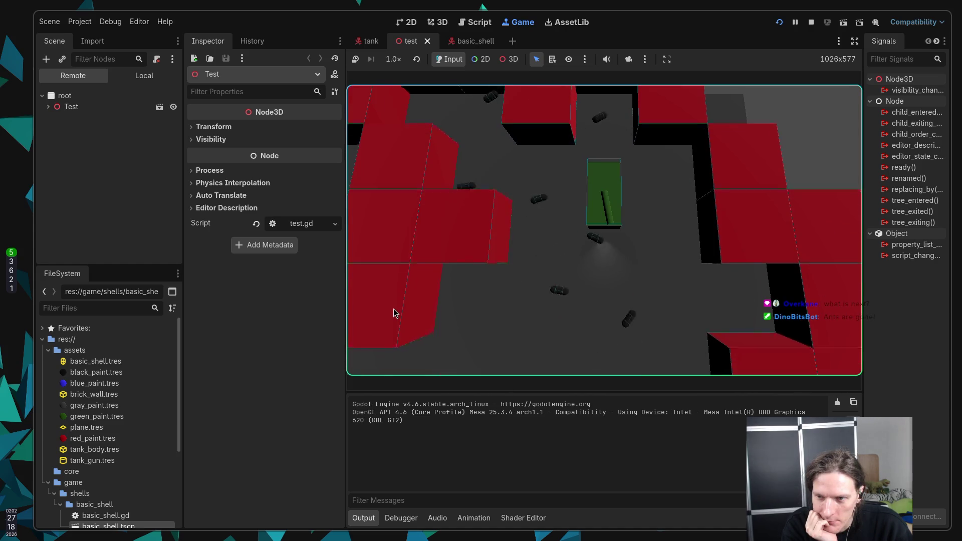
{"action": "key", "text": "d"}
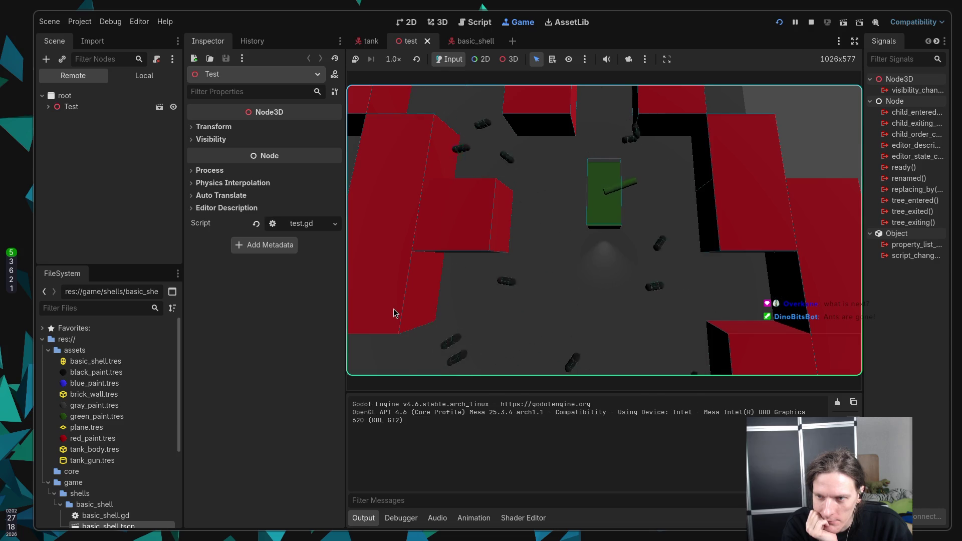
{"action": "key", "text": "d"}
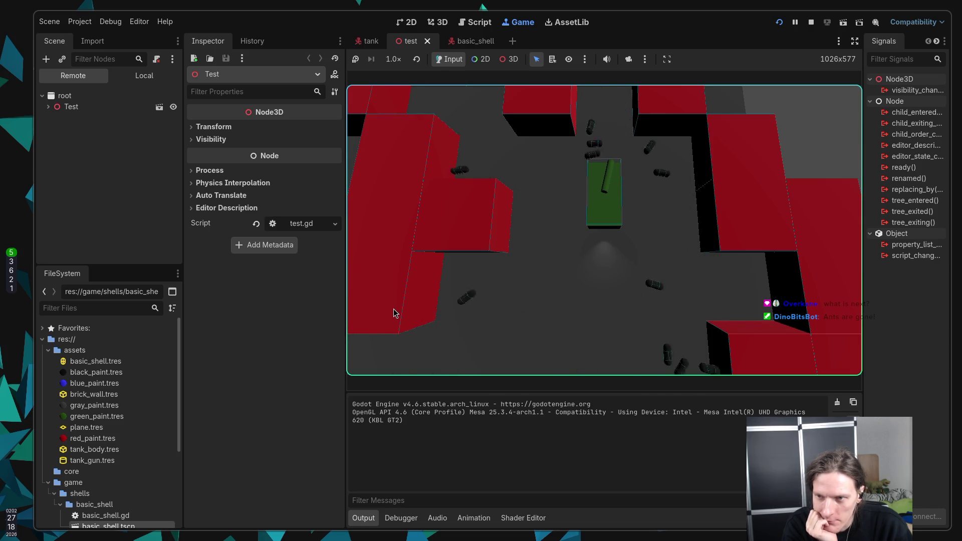
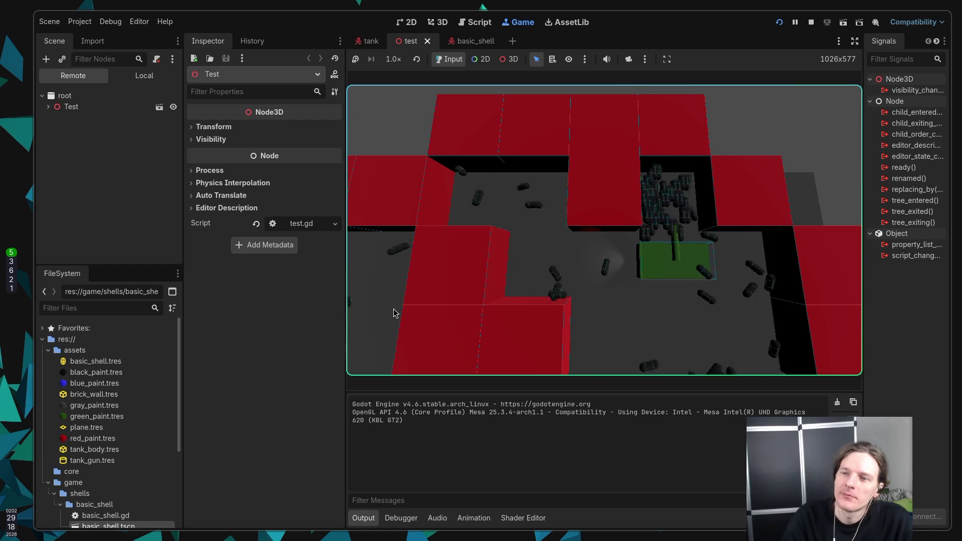
Override the game camera, pick the arena GridMap in 3D mode, and zoom out over the arena
{"action": "left_click", "coordinate": [628, 59]}
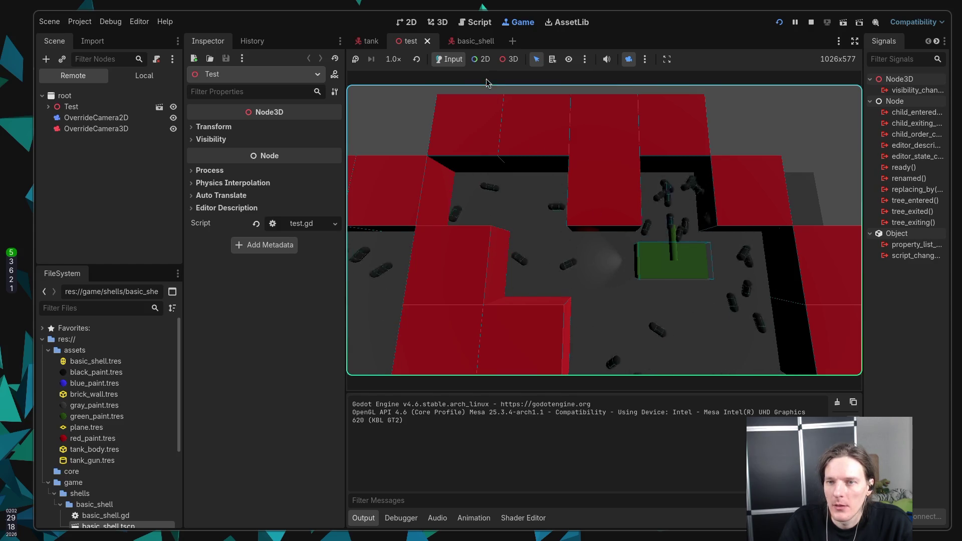
{"action": "left_click", "coordinate": [481, 60]}
{"action": "left_click", "coordinate": [503, 59]}
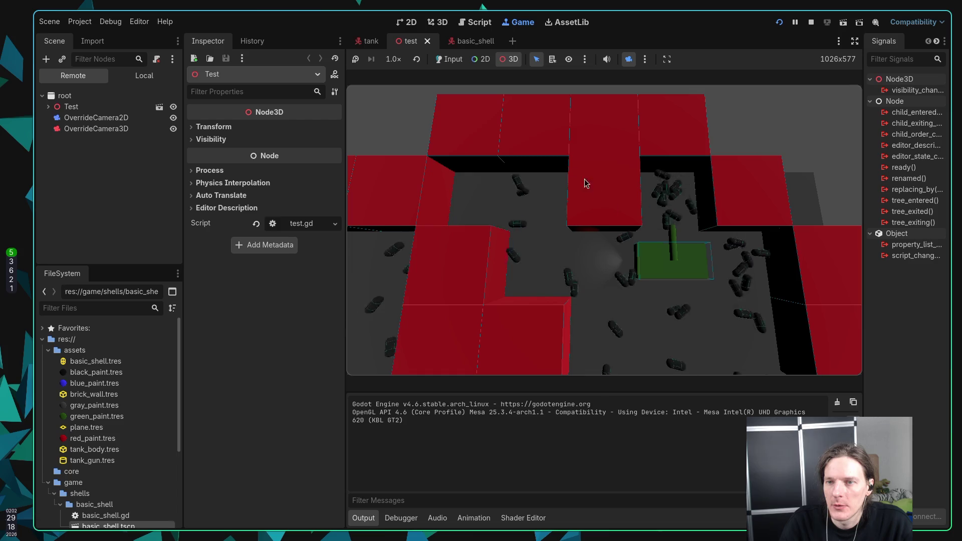
{"action": "left_click", "coordinate": [630, 226]}
{"action": "scroll", "coordinate": [629, 224], "scroll_direction": "down", "scroll_amount": 5}
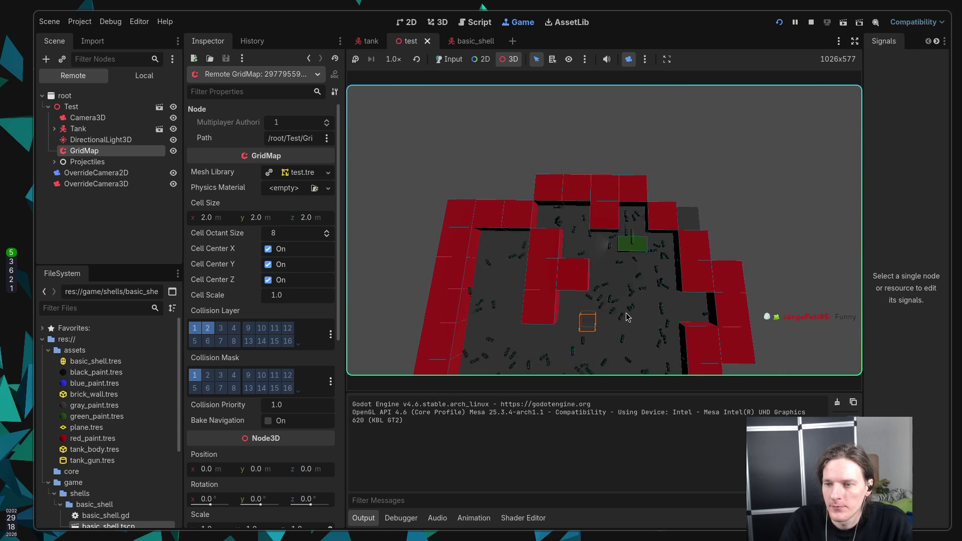
Zoom the override camera over the arena, then switch to the Obsidian Features note
{"action": "scroll", "coordinate": [628, 323], "scroll_direction": "down", "scroll_amount": 2}
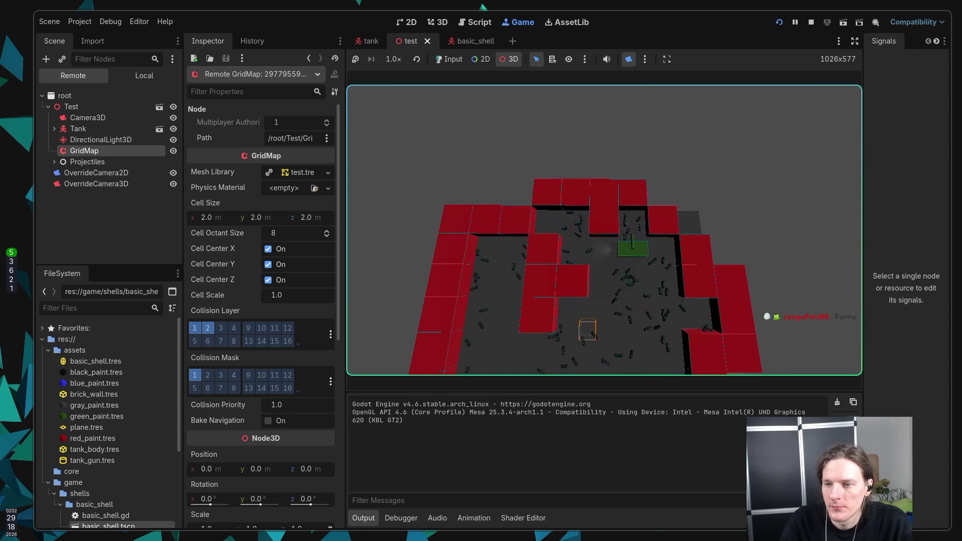
{"action": "scroll", "coordinate": [604, 230], "scroll_direction": "up", "scroll_amount": 2}
{"action": "scroll", "coordinate": [604, 231], "scroll_direction": "down", "scroll_amount": 3}
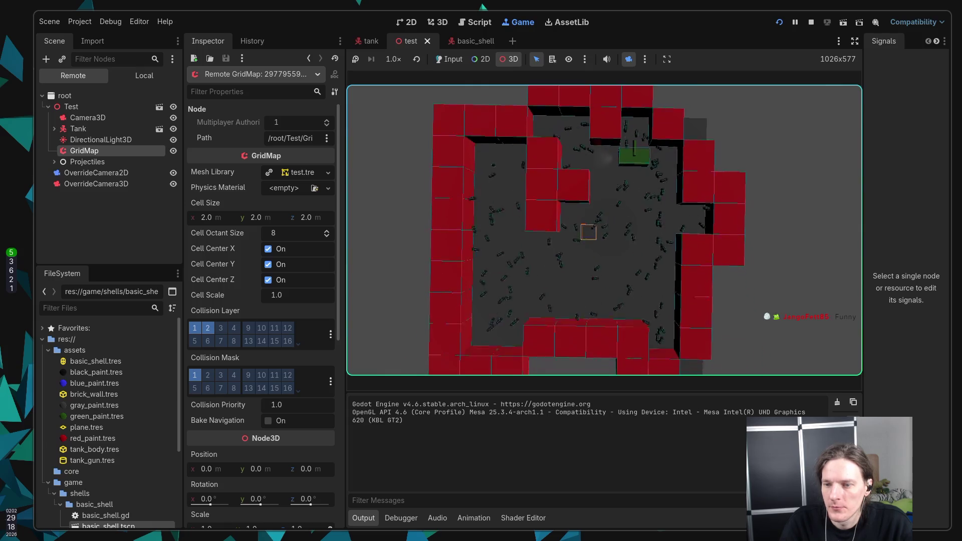
{"action": "scroll", "coordinate": [604, 231], "scroll_direction": "up", "scroll_amount": 1}
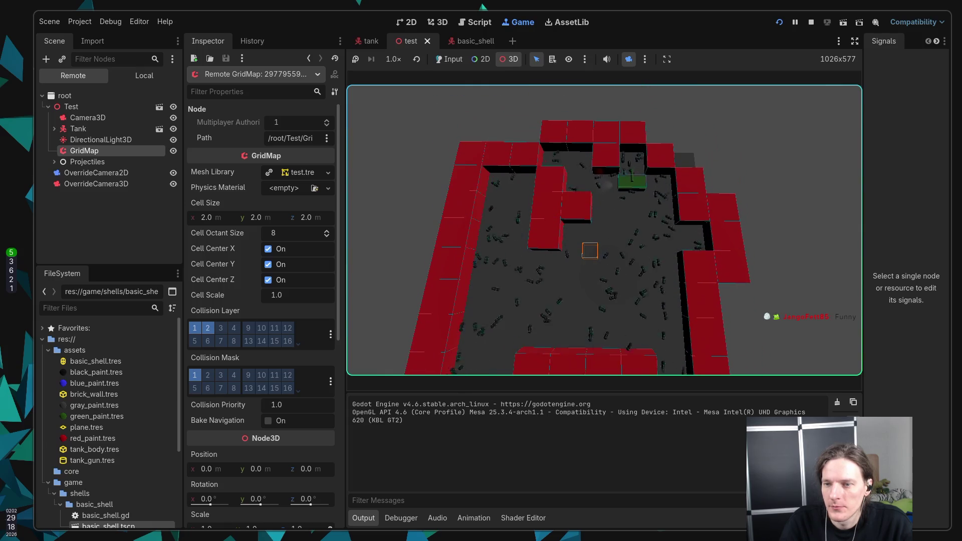
{"action": "scroll", "coordinate": [621, 306], "scroll_direction": "up", "scroll_amount": 1}
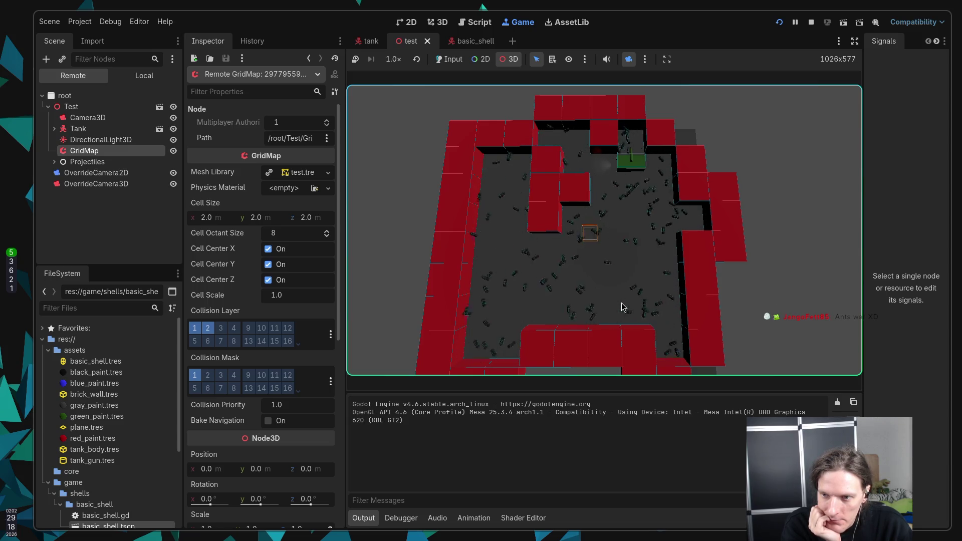
{"action": "key", "text": "super+6"}
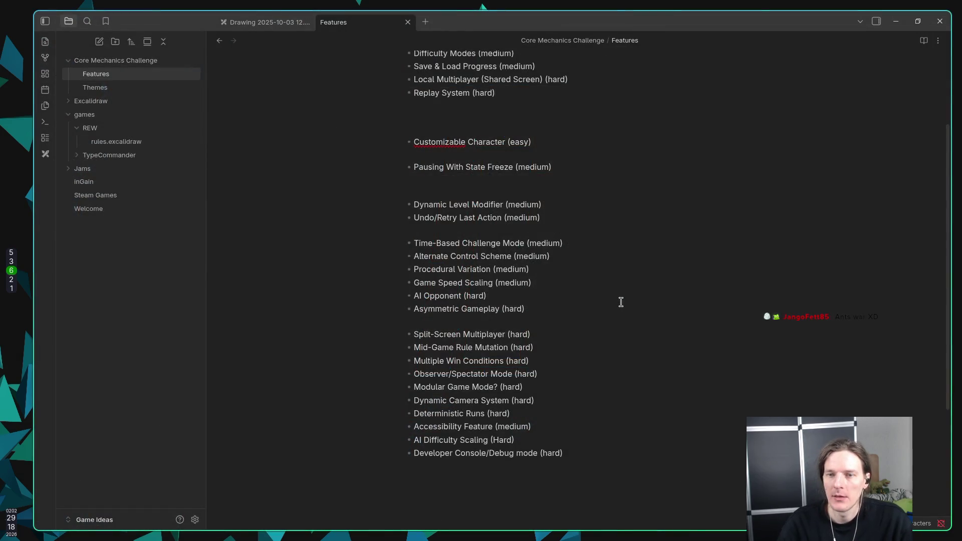
Add '- Boss Level (medium)' below Replay System in Features, then return to Godot
{"action": "scroll", "coordinate": [592, 249], "scroll_direction": "up", "scroll_amount": 3}
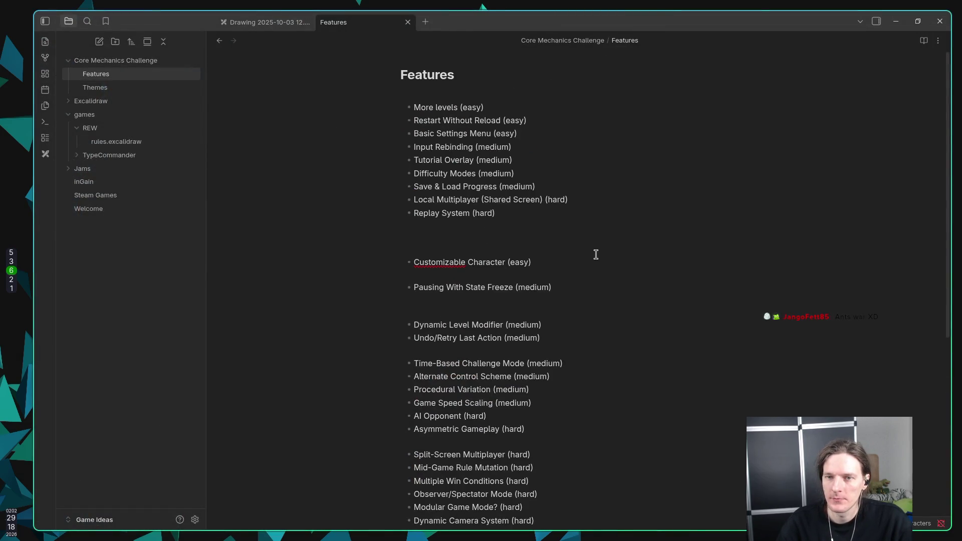
{"action": "key", "text": "Return"}
{"action": "key", "text": "Return"}
{"action": "key", "text": "Return"}
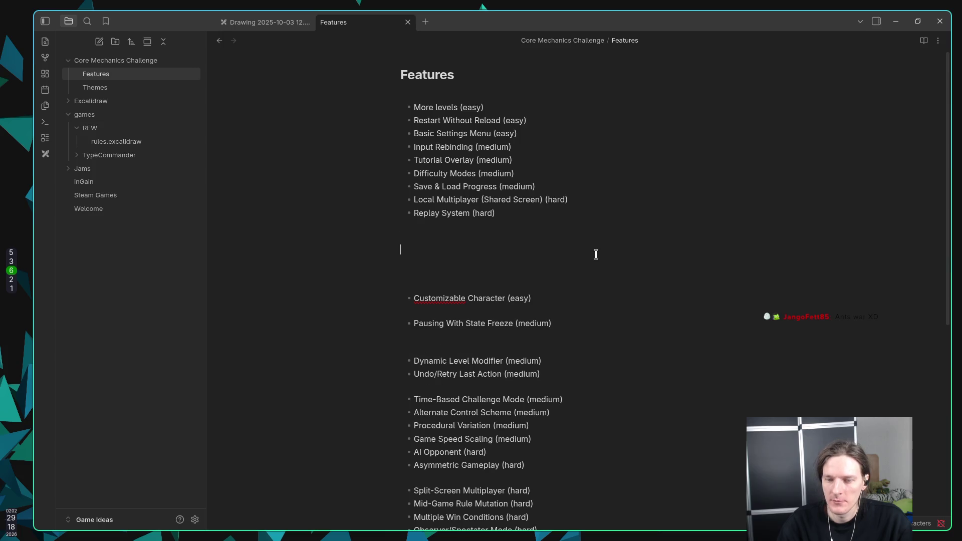
{"action": "type", "text": "- *"}
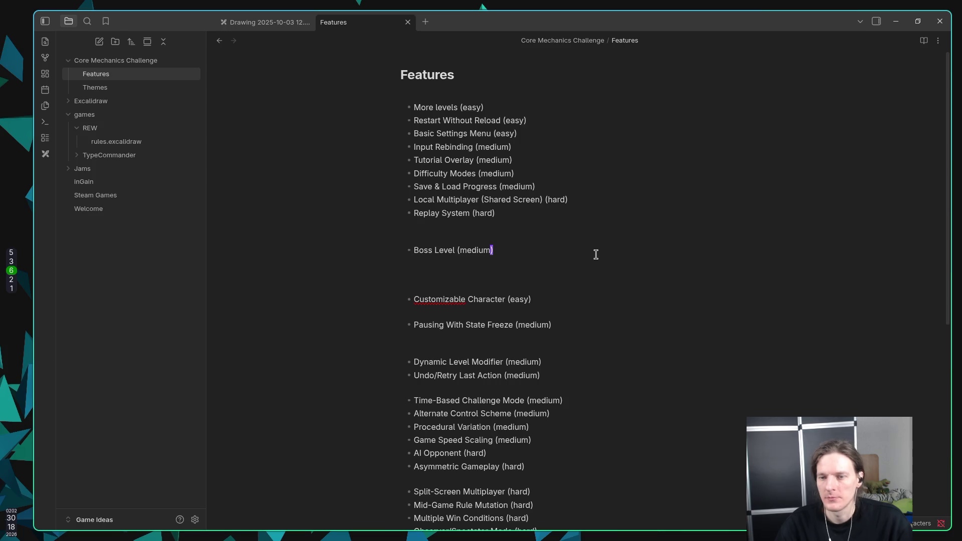
{"action": "key", "text": "super+5"}
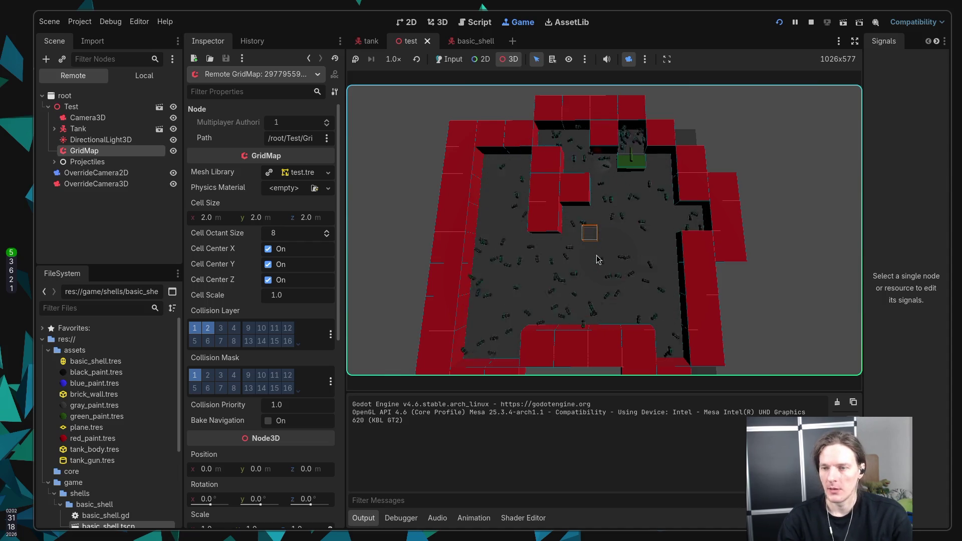
Stop the running game with F8 and launch Neovim in the terminal
{"action": "key", "text": "F8"}
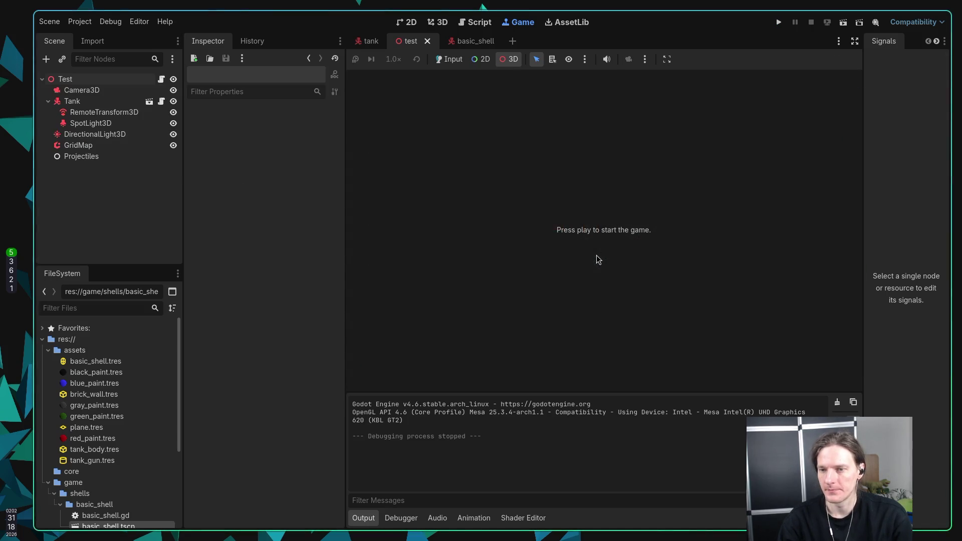
{"action": "key", "text": "super+1"}
{"action": "type", "text": "nvim"}
{"action": "key", "text": "Return"}
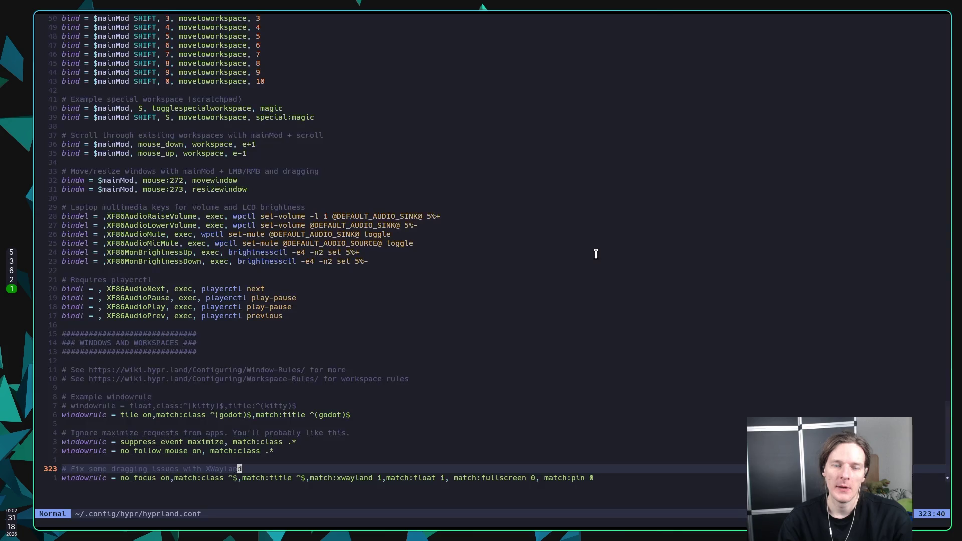
Pick the last-defender project in the project picker and open and save basic_shell.gd
{"action": "key", "text": "space"}
{"action": "key", "text": "f"}
{"action": "key", "text": "p"}
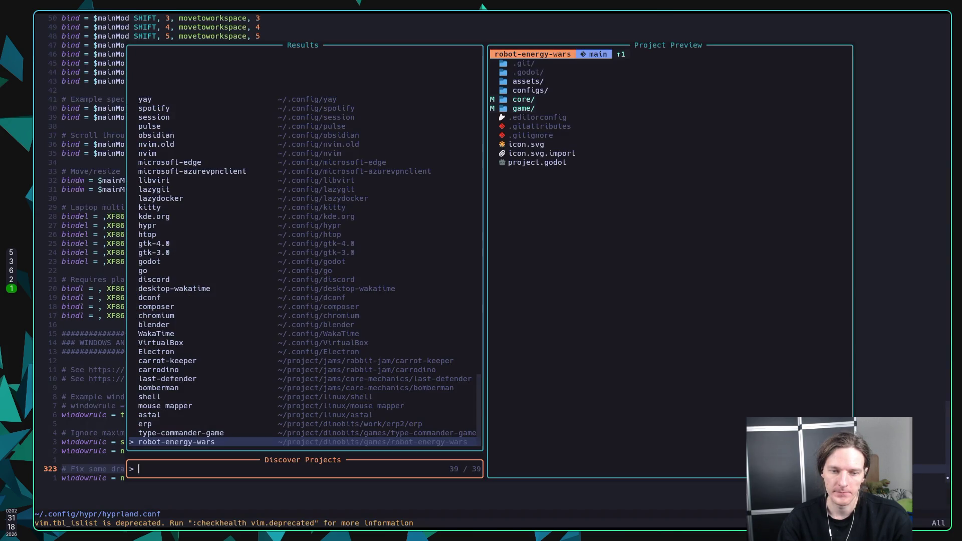
{"action": "left_click", "coordinate": [181, 434]}
{"action": "left_click", "coordinate": [177, 442]}
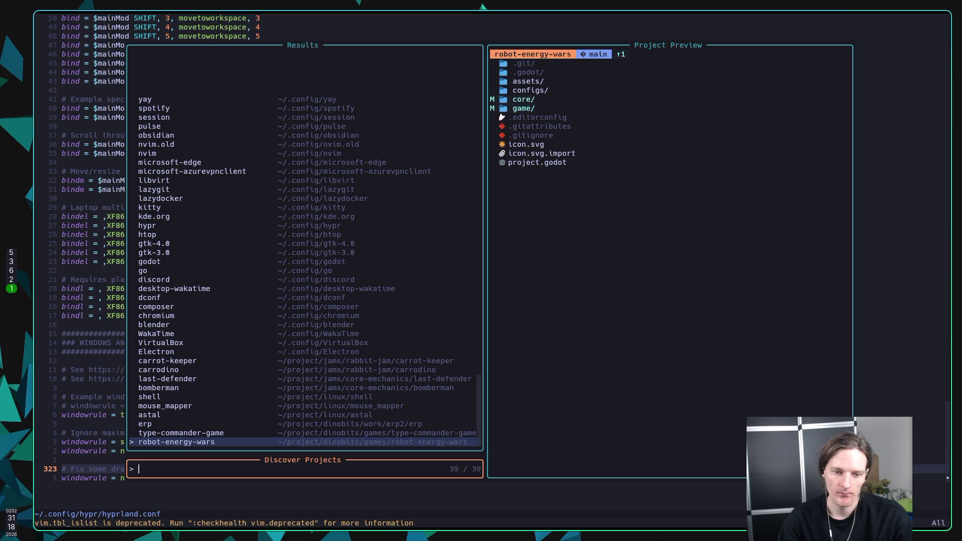
{"action": "key", "text": "Up"}
{"action": "key", "text": "Up"}
{"action": "key", "text": "Up"}
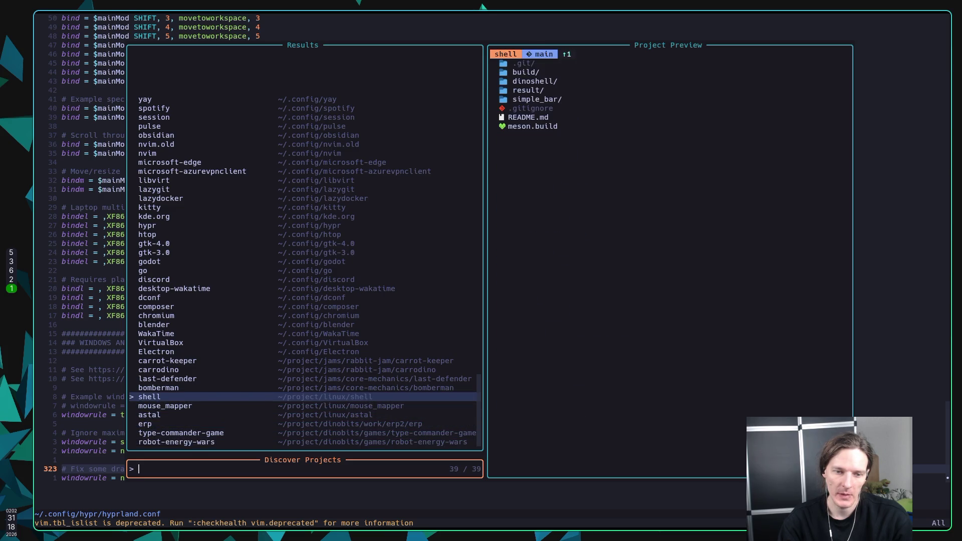
{"action": "key", "text": "Return"}
{"action": "type", "text": "jk:w"}
{"action": "key", "text": "Return"}
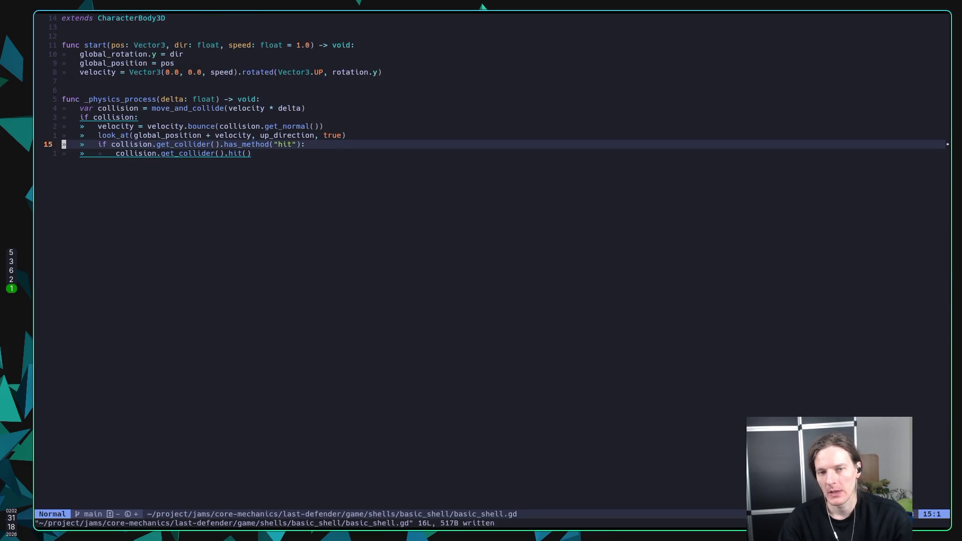
Pass self as the argument to the hit() call and save the script
{"action": "key", "text": "j"}
{"action": "key", "text": "l"}
{"action": "key", "text": "l"}
{"action": "key", "text": "l"}
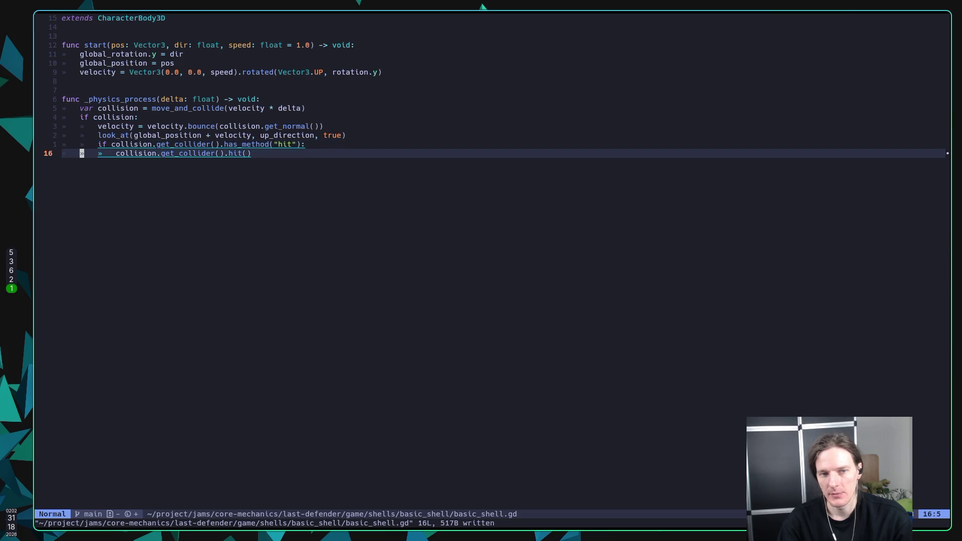
{"action": "key", "text": "l"}
{"action": "key", "text": "l"}
{"action": "key", "text": "l"}
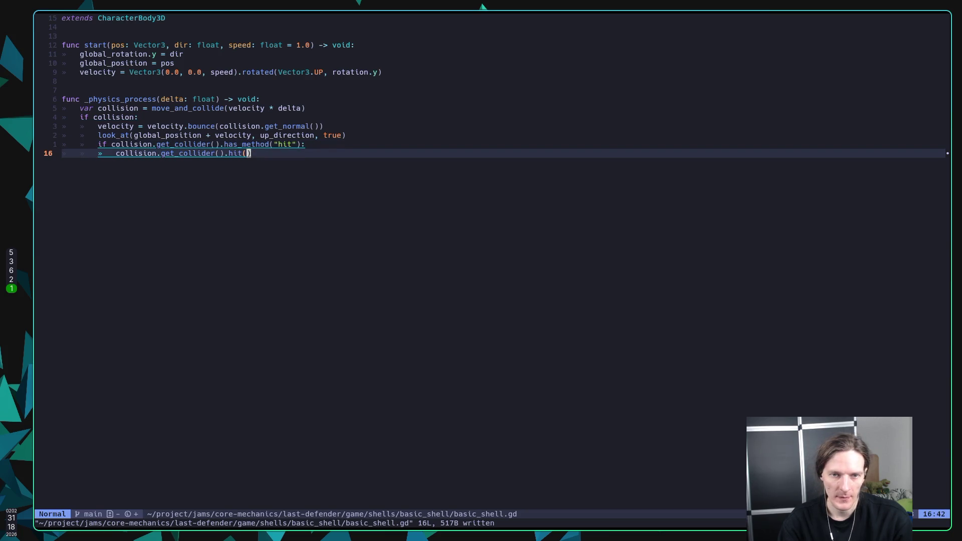
{"action": "type", "text": "it(s"}
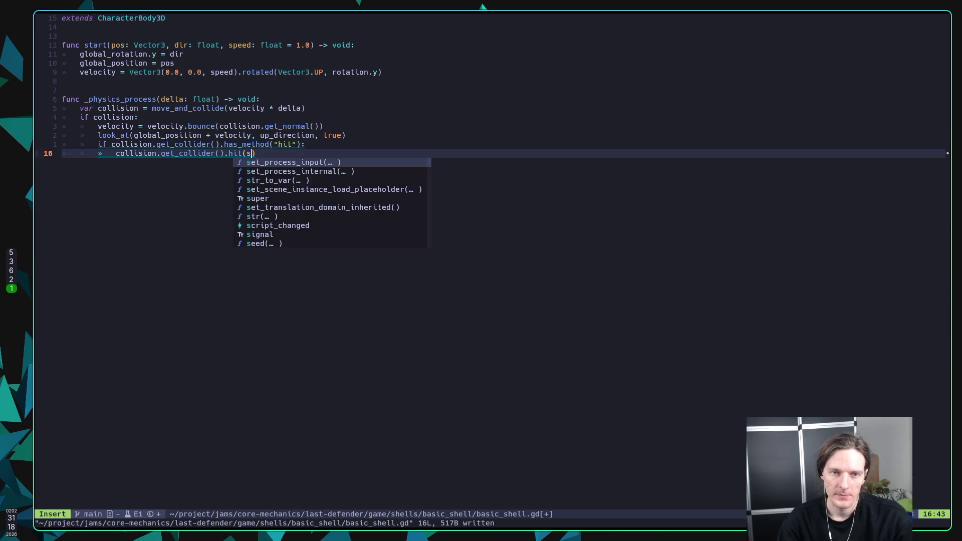
{"action": "type", "text": "elf"}
{"action": "key", "text": "Escape"}
{"action": "type", "text": ":w"}
{"action": "key", "text": "Return"}
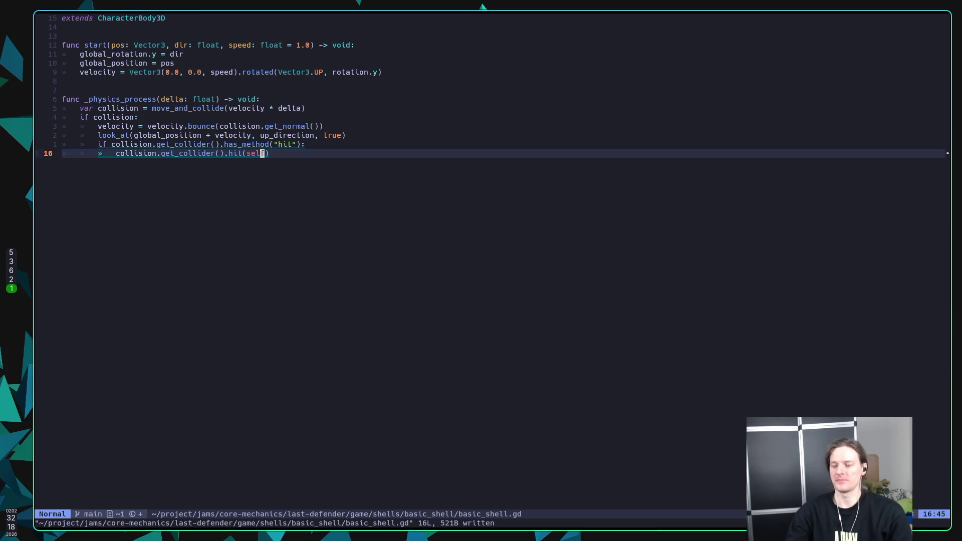
Add a 'func die() -> void:' function that calls queue_free(), and save
{"action": "key", "text": "o"}
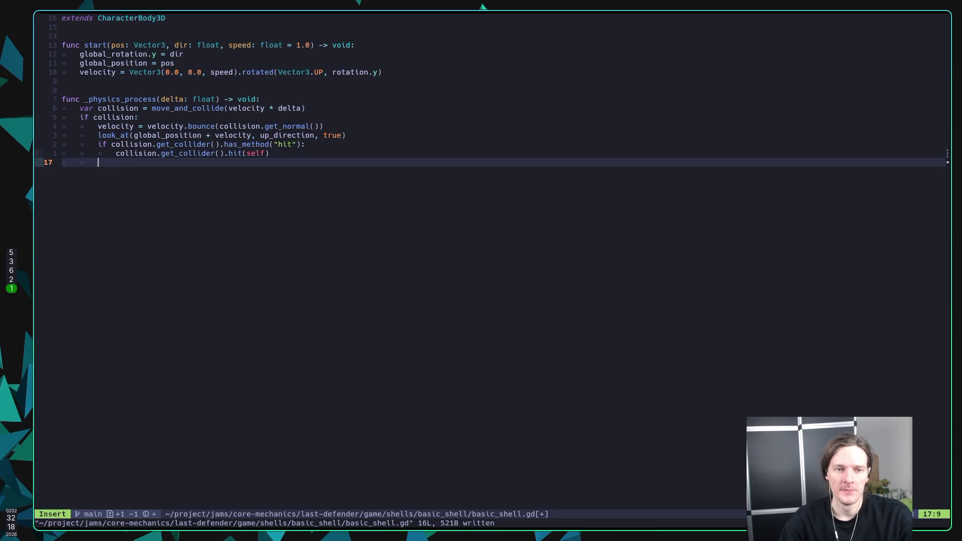
{"action": "key", "text": "Return"}
{"action": "type", "text": "func "}
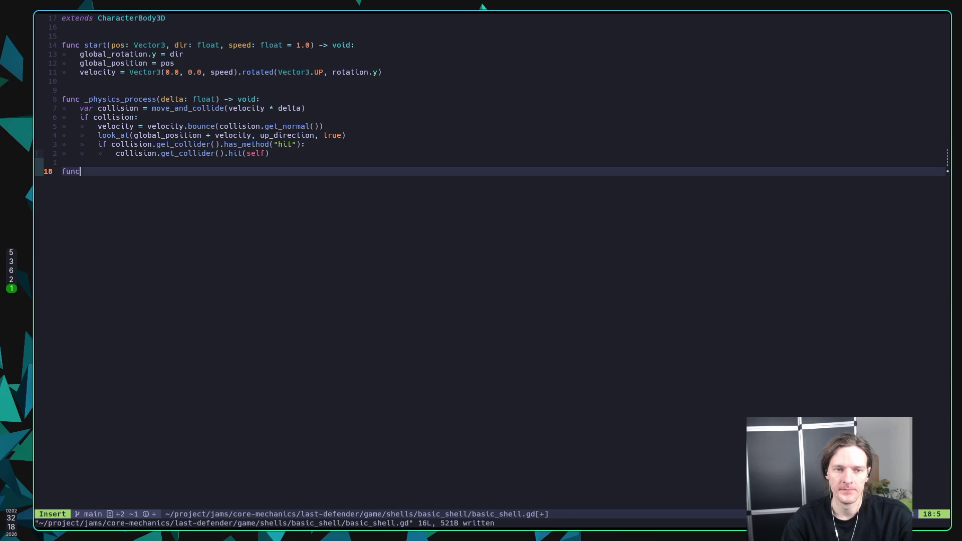
{"action": "type", "text": "die()"}
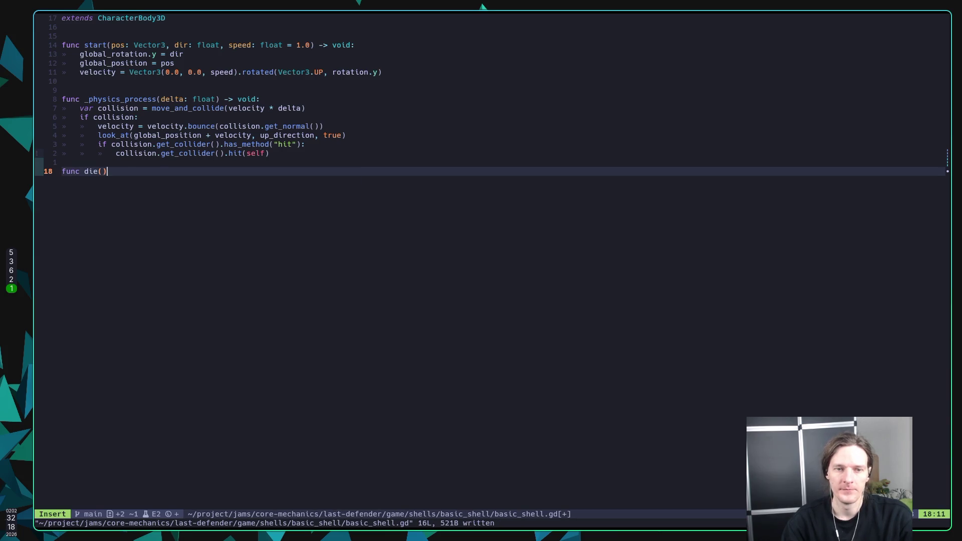
{"action": "type", "text": " -> "}
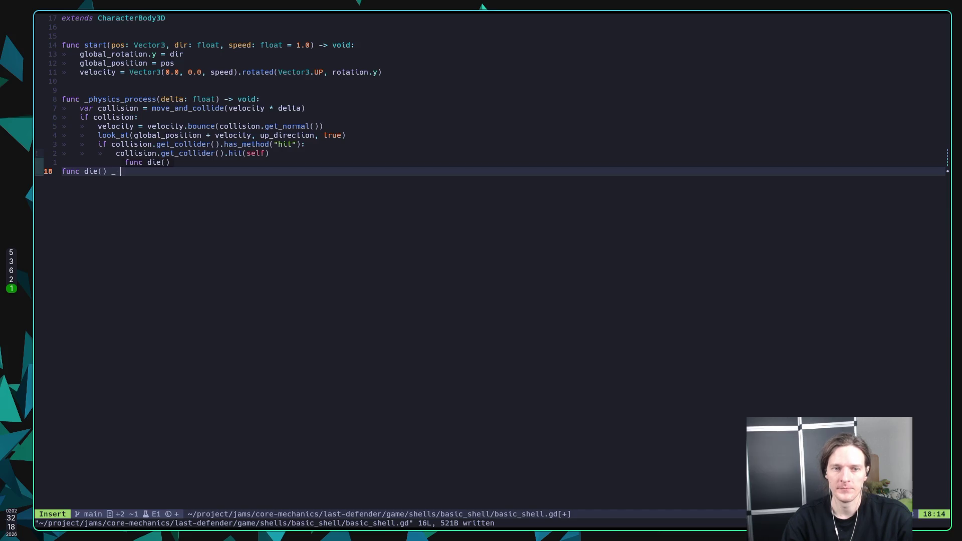
{"action": "type", "text": "void:"}
{"action": "key", "text": "Return"}
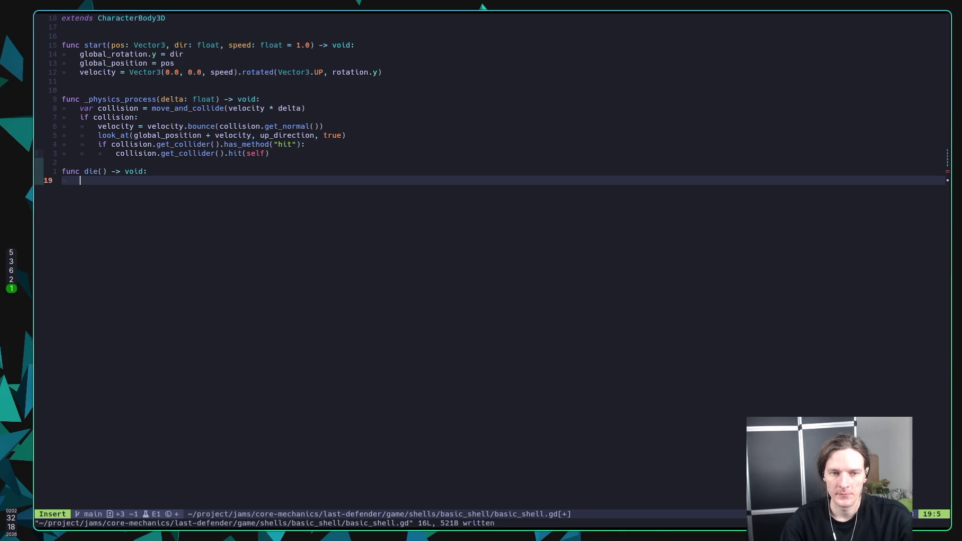
{"action": "type", "text": "qu"}
{"action": "key", "text": "ctrl+n"}
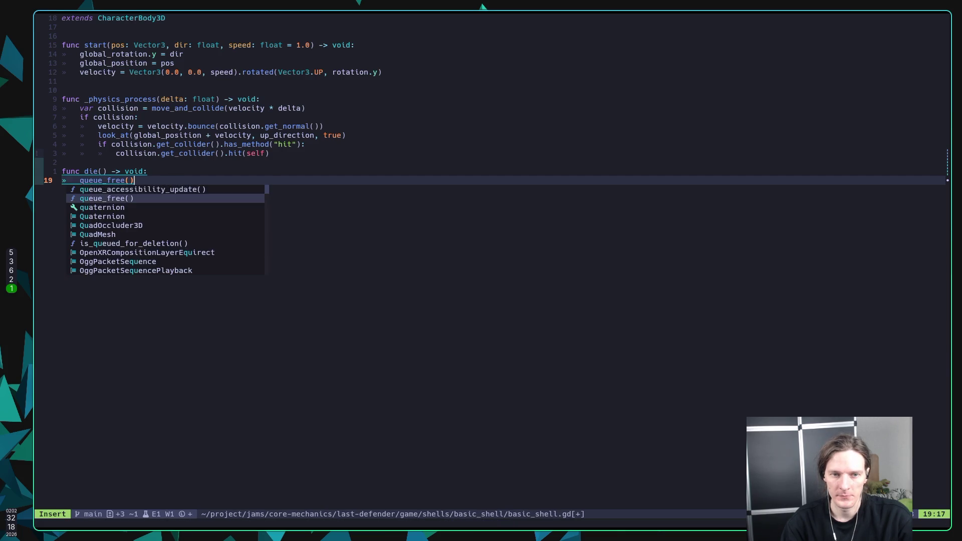
{"action": "key", "text": "Escape"}
{"action": "type", "text": ":w"}
{"action": "key", "text": "Return"}
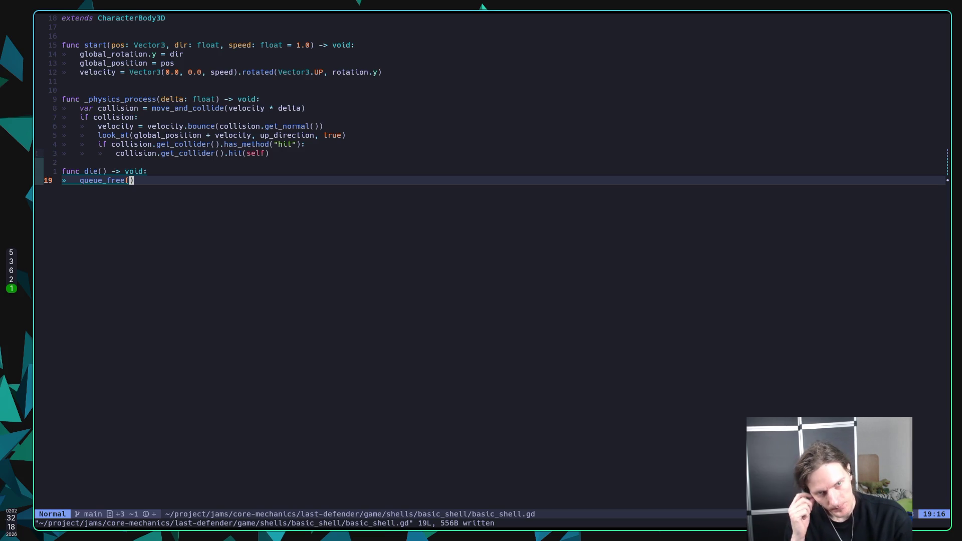
Add a blank line above the die() function and save basic_shell.gd
{"action": "key", "text": "super+5"}
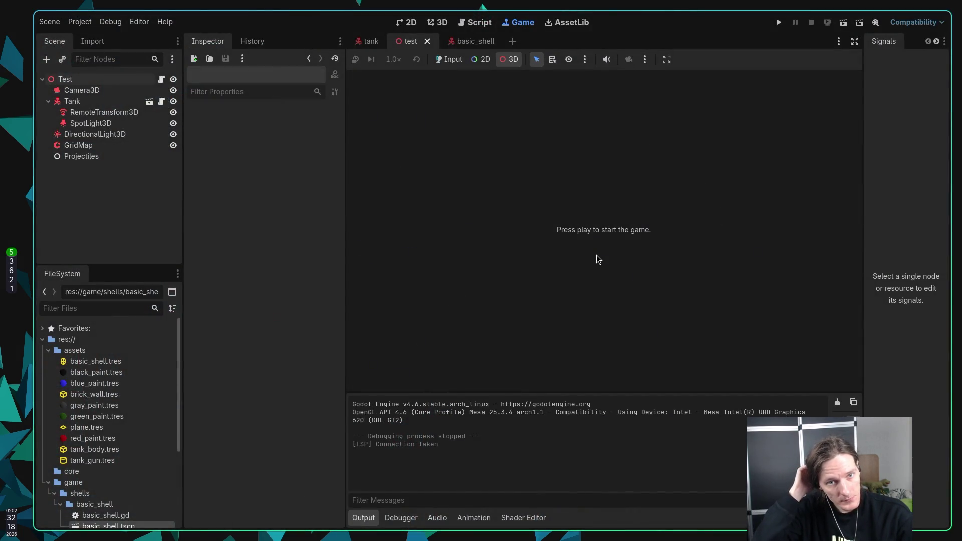
{"action": "key", "text": "super+1"}
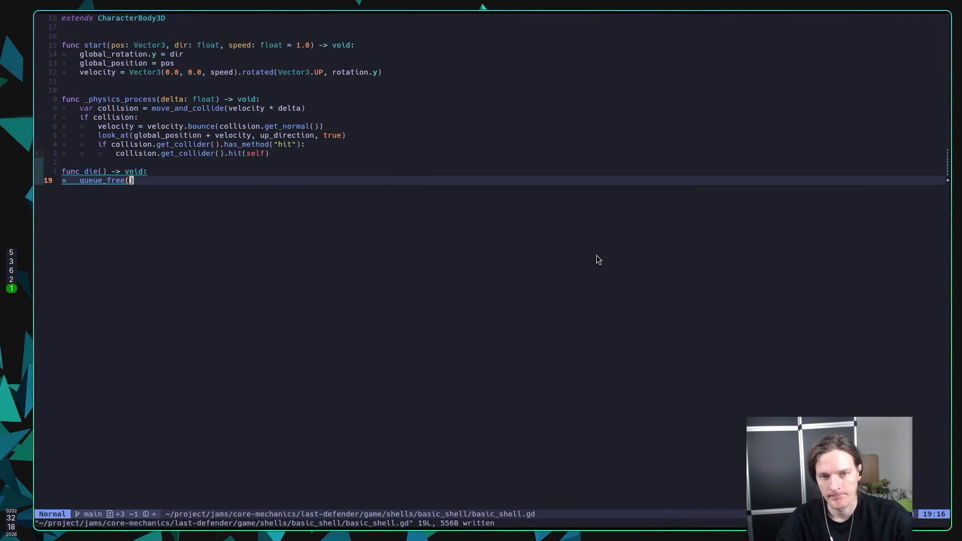
{"action": "key", "text": "k"}
{"action": "key", "text": "O"}
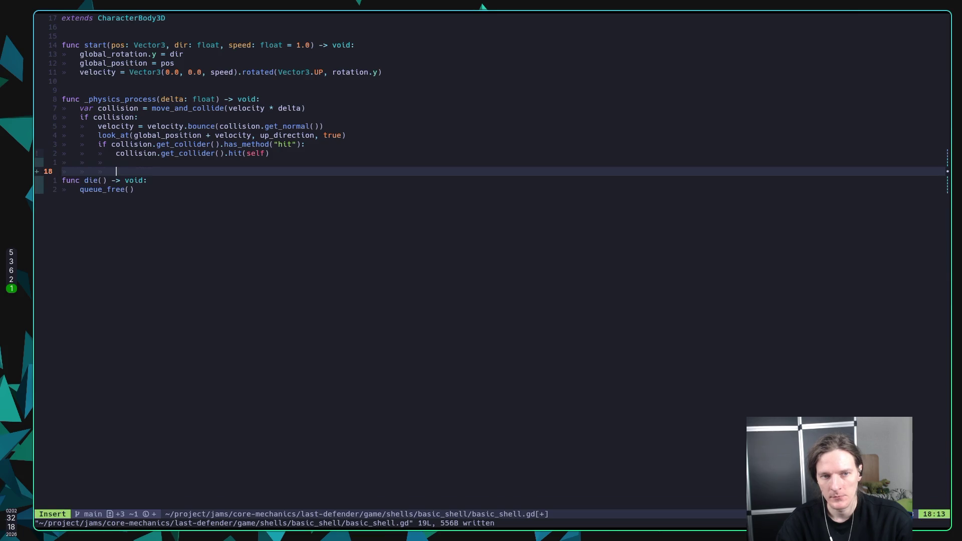
{"action": "key", "text": "Escape"}
{"action": "type", "text": ":w"}
{"action": "key", "text": "Return"}
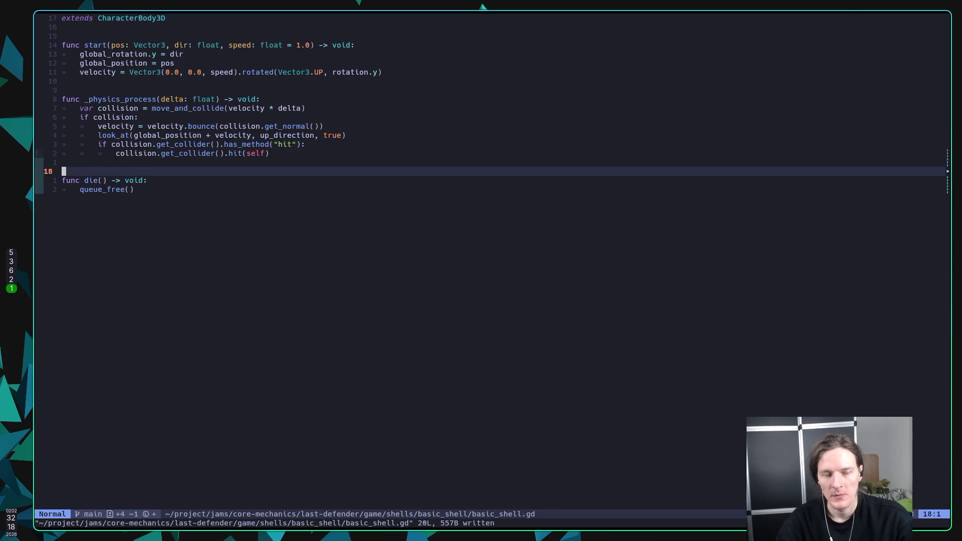
{"action": "left_click", "coordinate": [118, 181]}
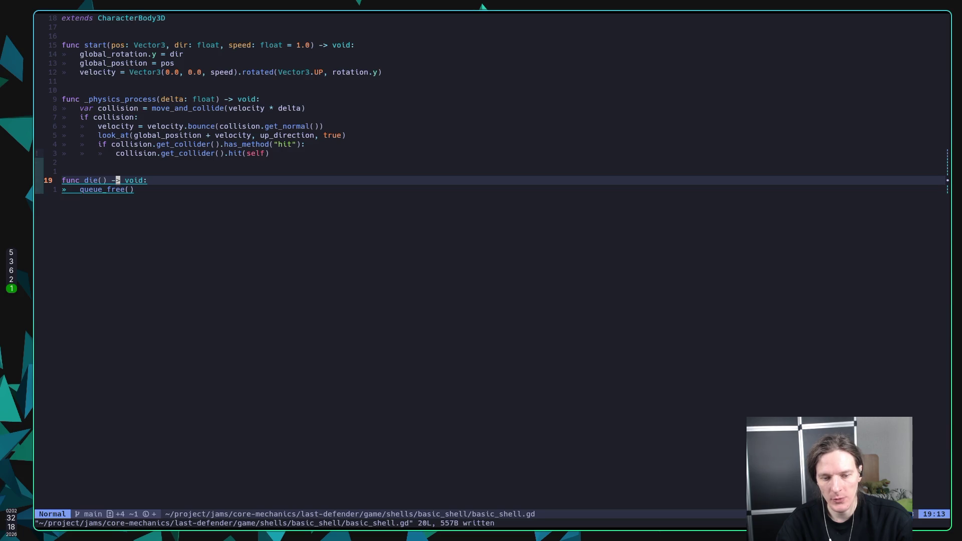
Open Mason with :Mason and update all outdated packages
{"action": "type", "text": ":Mason"}
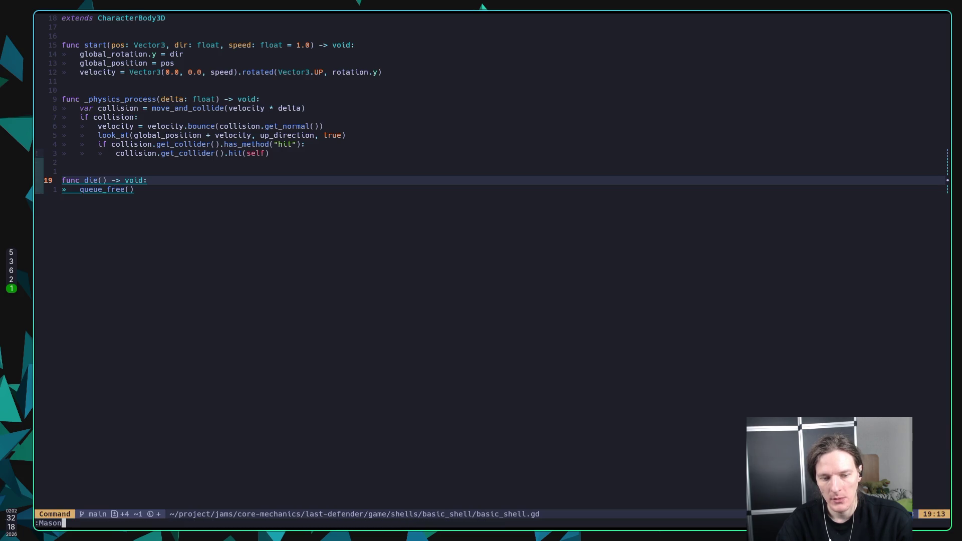
{"action": "key", "text": "Return"}
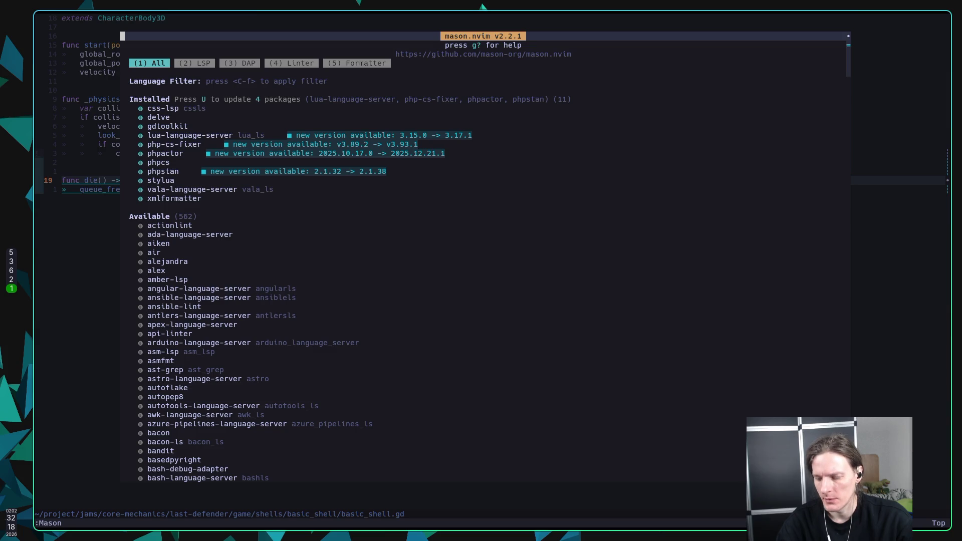
{"action": "key", "text": "U"}
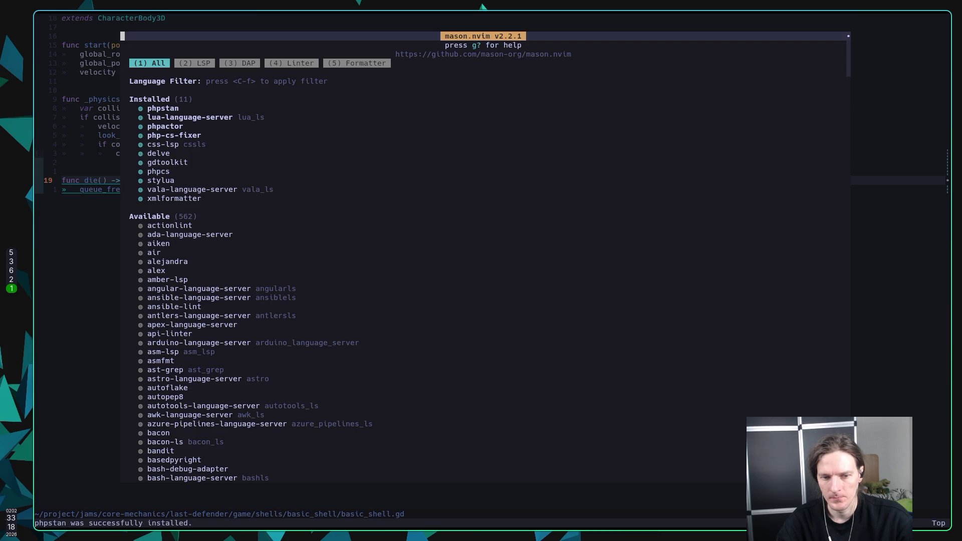
{"action": "key", "text": "j"}
{"action": "key", "text": "j"}
{"action": "key", "text": "j"}
{"action": "key", "text": "j"}
{"action": "key", "text": "j"}
{"action": "key", "text": "j"}
Search Mason's list for 'go' to confirm gdtoolkit is installed, then close it and save
{"action": "key", "text": "slash"}
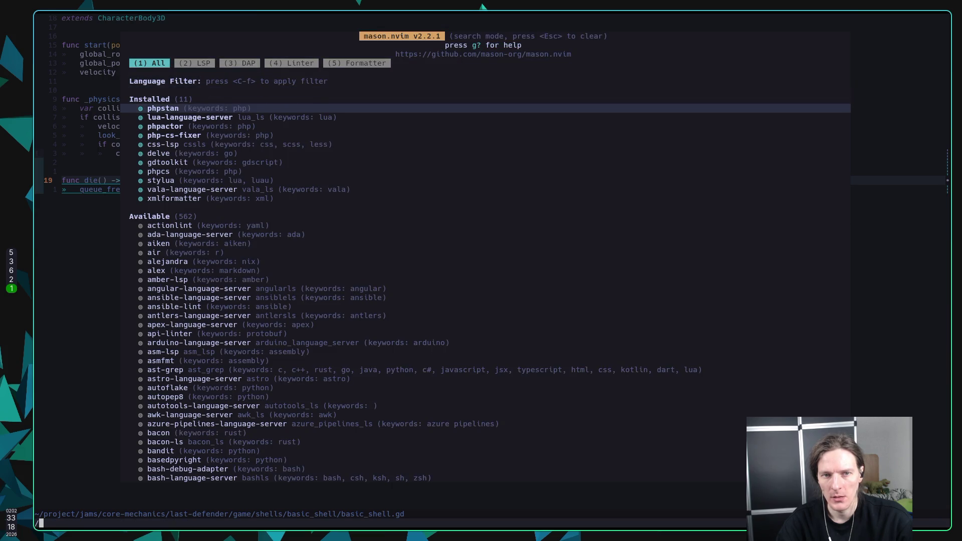
{"action": "type", "text": "go"}
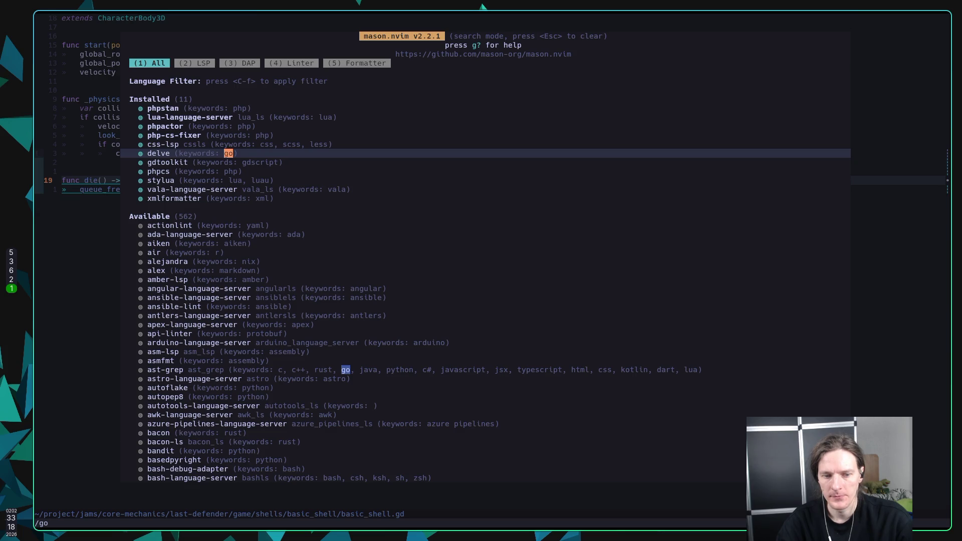
{"action": "type", "text": "dot"}
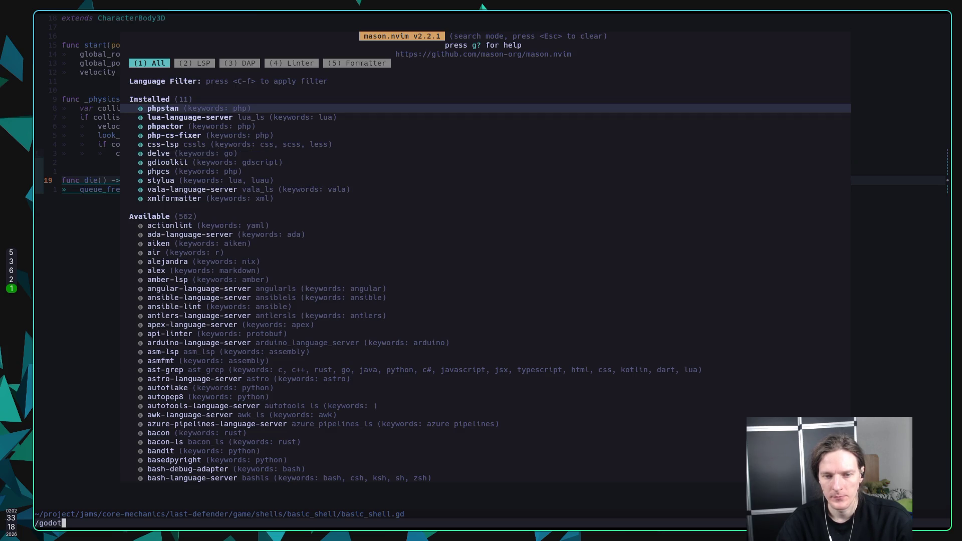
{"action": "key", "text": "BackSpace"}
{"action": "key", "text": "BackSpace"}
{"action": "key", "text": "BackSpace"}
{"action": "key", "text": "BackSpace"}
{"action": "key", "text": "BackSpace"}
{"action": "key", "text": "BackSpace"}
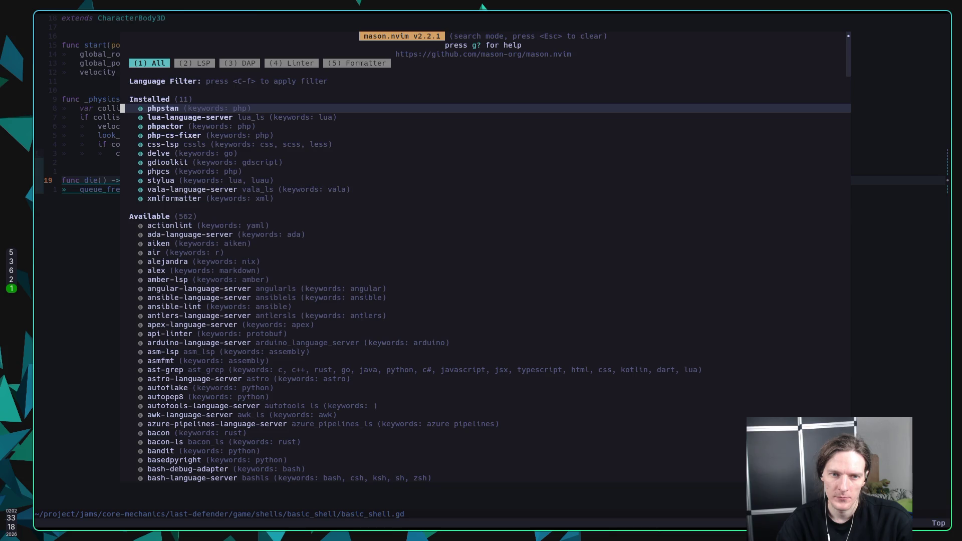
{"action": "key", "text": "Escape"}
{"action": "key", "text": "j"}
{"action": "key", "text": "j"}
{"action": "key", "text": "j"}
{"action": "type", "text": "q"}
{"action": "type", "text": ":w"}
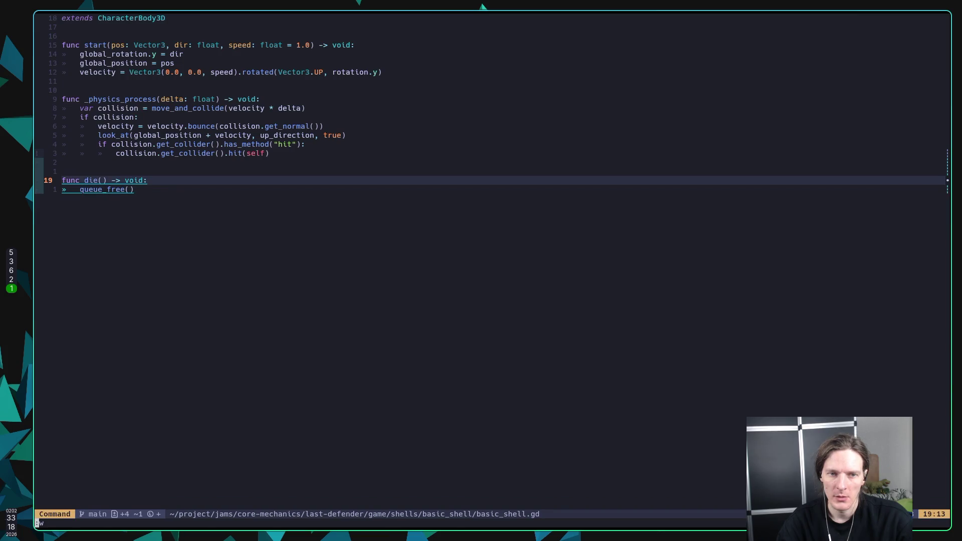
{"action": "key", "text": "Return"}
Redo the blank line before func die(), save, and open a new Firefox tab
{"action": "key", "text": "k"}
{"action": "key", "text": "d"}
{"action": "key", "text": "d"}
{"action": "type", "text": ":w"}
{"action": "key", "text": "Return"}
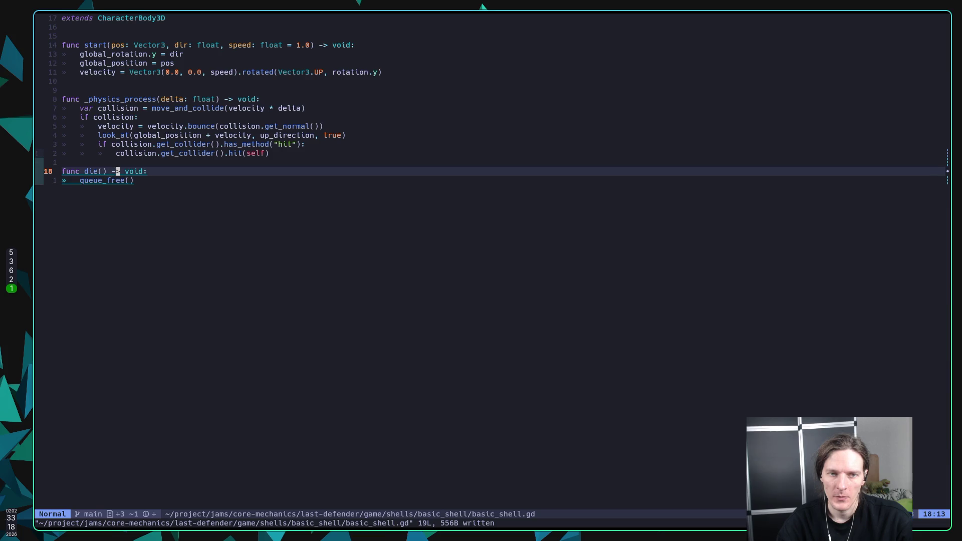
{"action": "key", "text": "O"}
{"action": "key", "text": "Escape"}
{"action": "type", "text": ":w"}
{"action": "key", "text": "Return"}
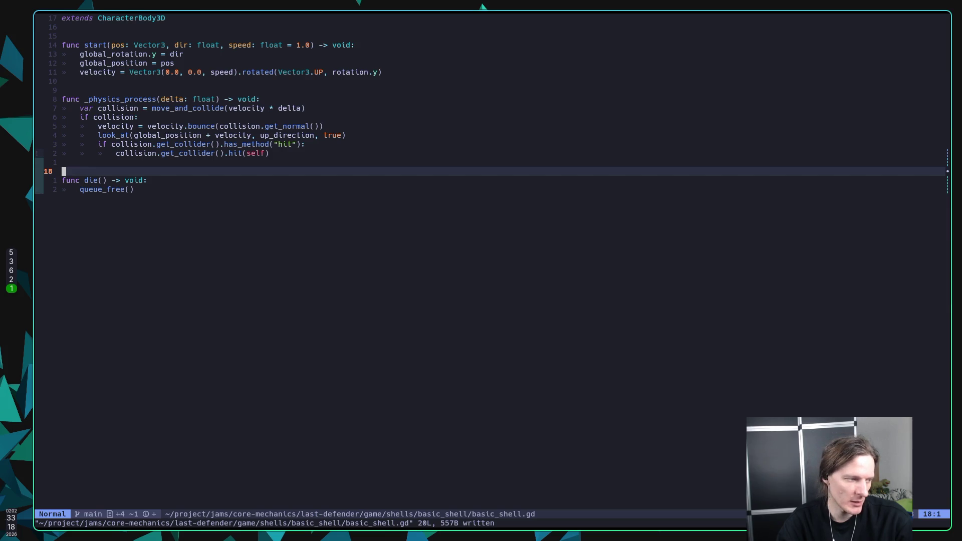
{"action": "key", "text": "super+2"}
{"action": "key", "text": "ctrl+t"}
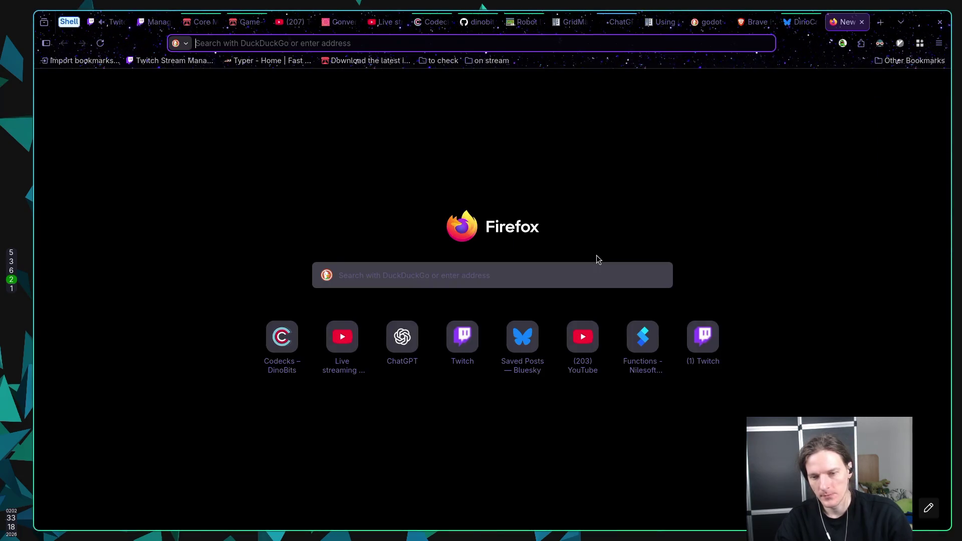
Search 'nvim gdtoolkit double line' and open the nvim-godot GitHub result in a background tab
{"action": "type", "text": "gdtoolkit"}
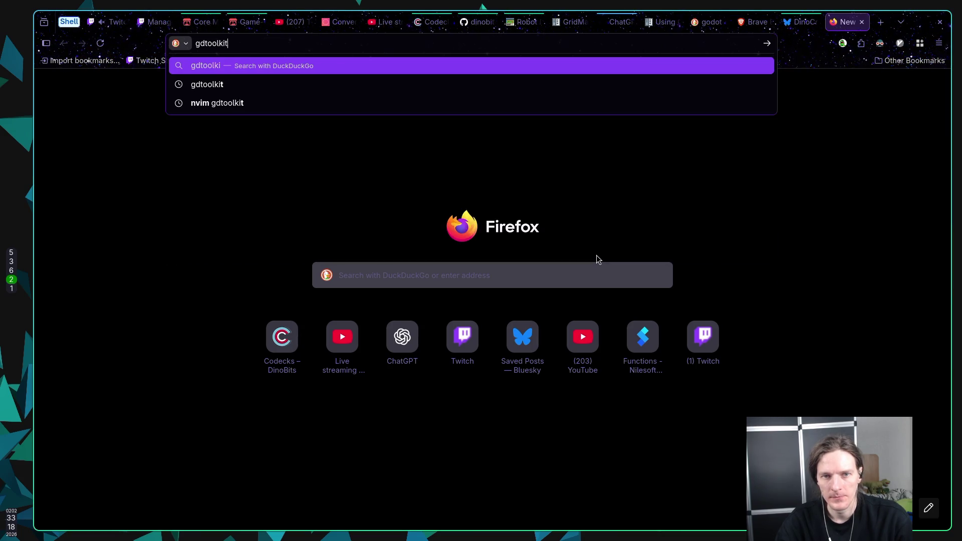
{"action": "key", "text": "Down"}
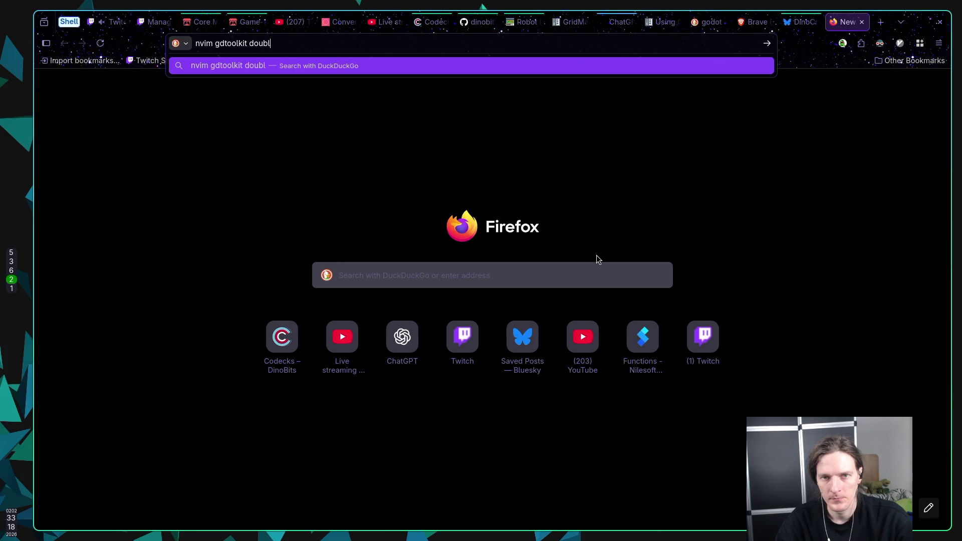
{"action": "type", "text": "e line"}
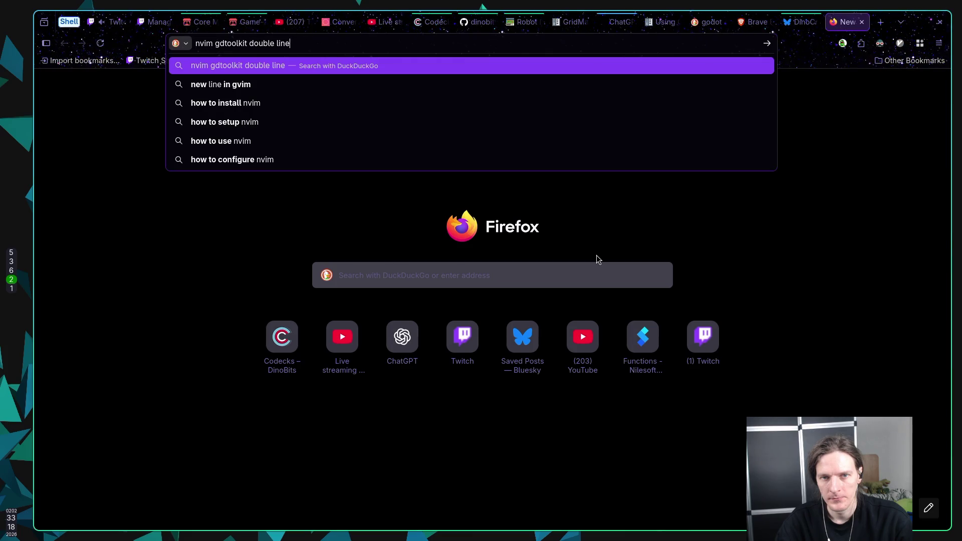
{"action": "key", "text": "Return"}
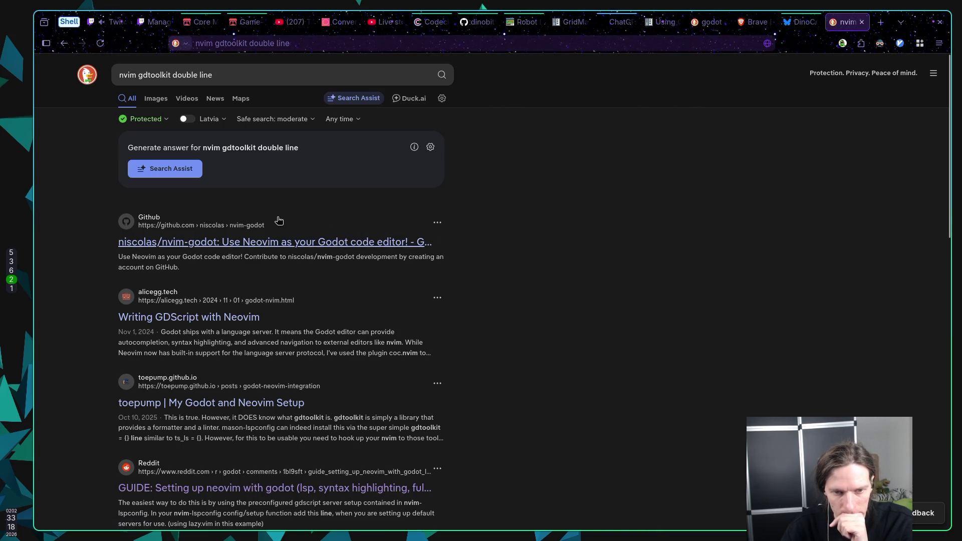
{"action": "middle_click", "coordinate": [233, 246]}
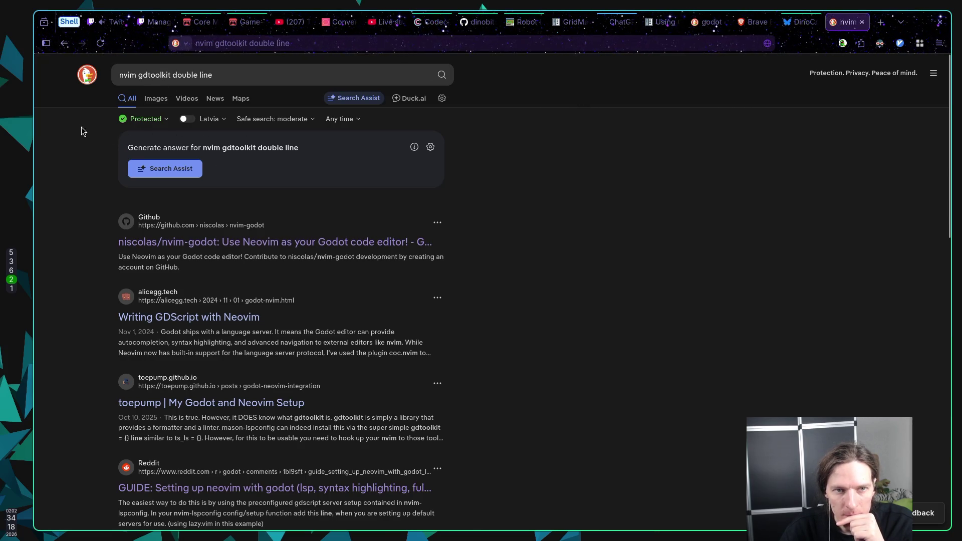
Try DuckDuckGo Search Assist on the query, which finds nothing
{"action": "scroll", "coordinate": [82, 128], "scroll_direction": "down", "scroll_amount": 6}
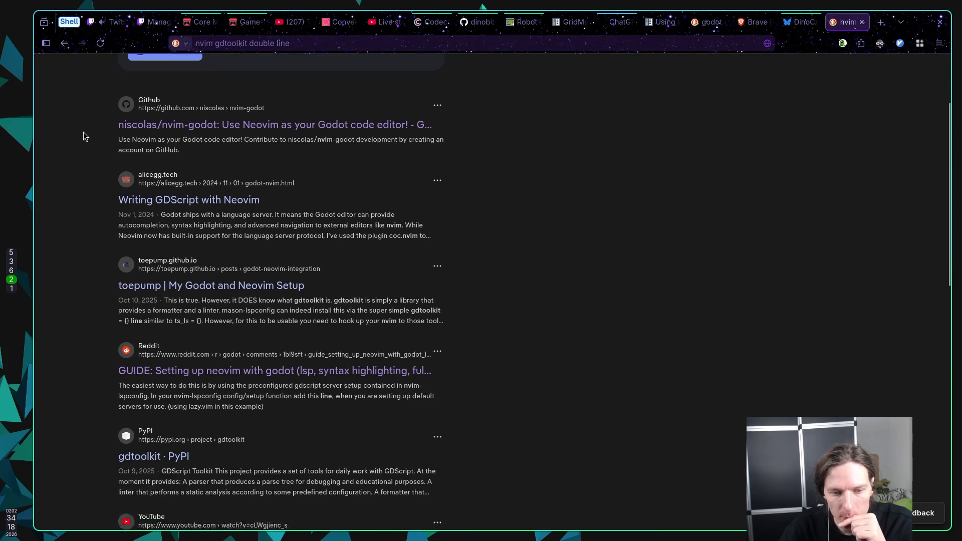
{"action": "scroll", "coordinate": [79, 133], "scroll_direction": "up", "scroll_amount": 6}
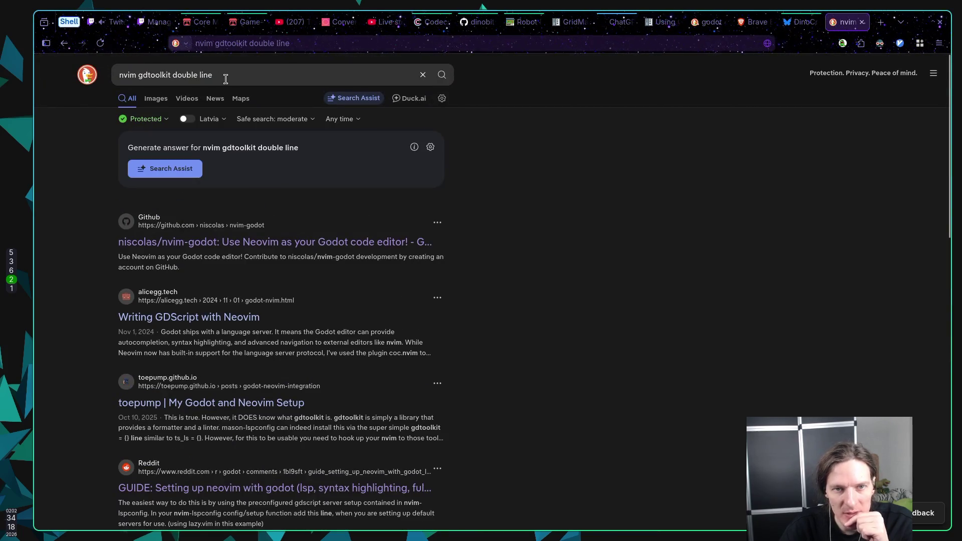
{"action": "left_click", "coordinate": [236, 79]}
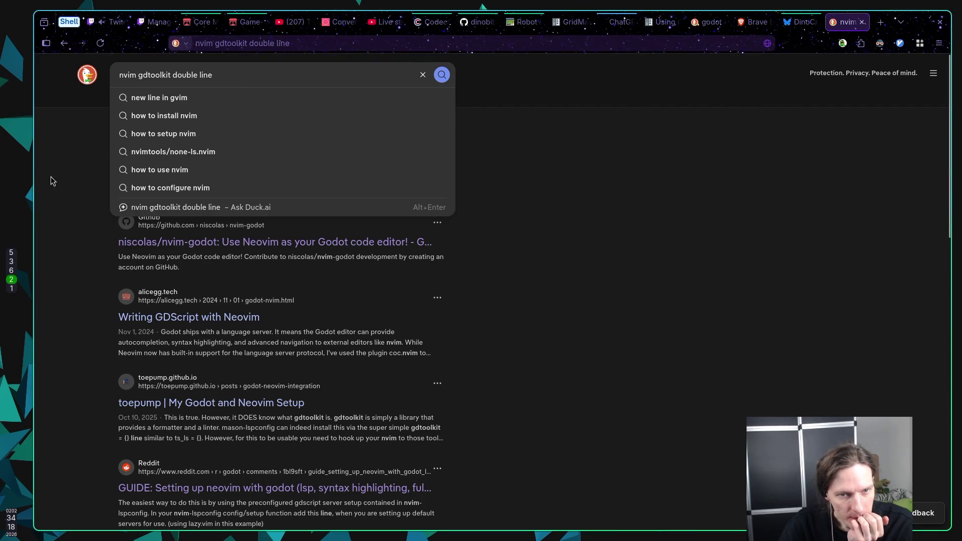
{"action": "left_click", "coordinate": [54, 179]}
{"action": "left_click", "coordinate": [144, 167]}
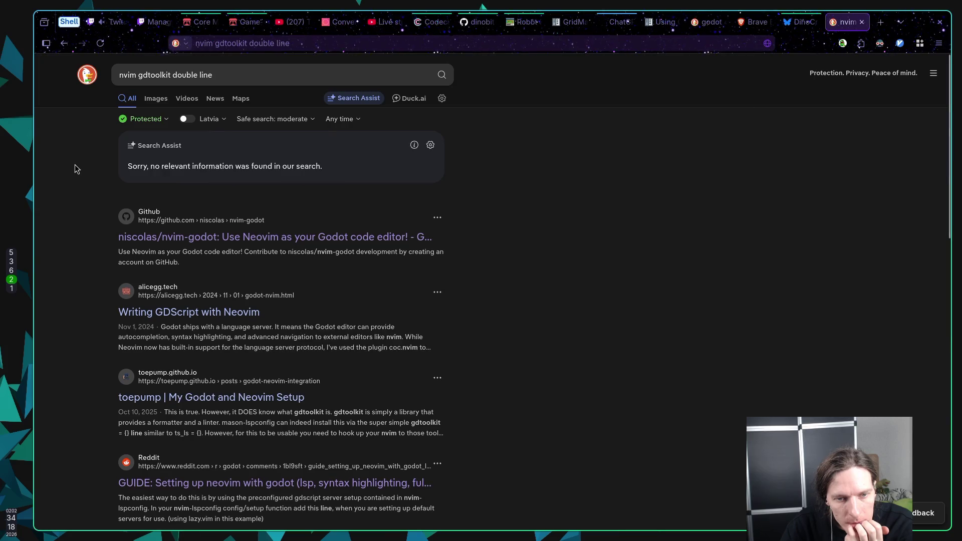
{"action": "left_click", "coordinate": [265, 75]}
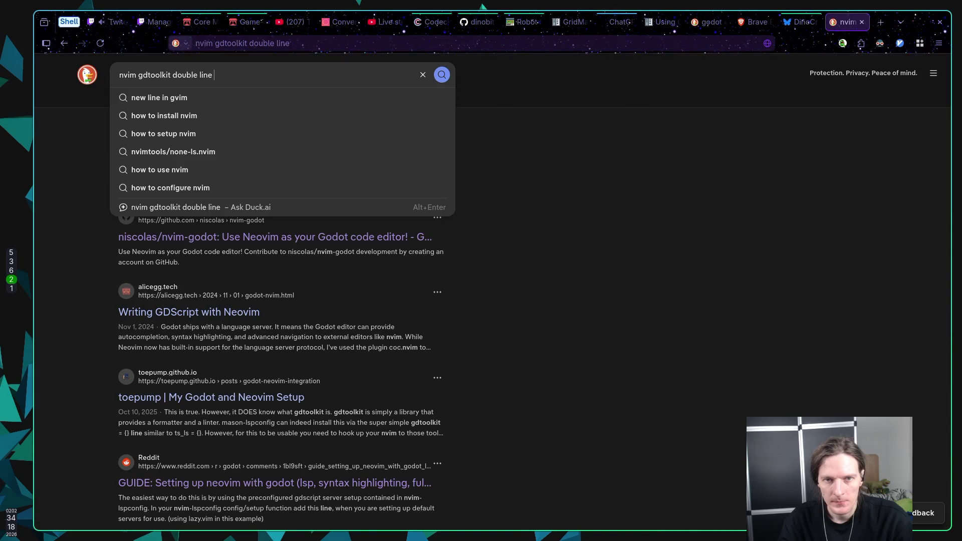
Search 'nvim gdtoolkit double line before function does not work anymore' and open nixvim bug issue #1660
{"action": "type", "text": "beforemeth"}
{"action": "key", "text": "BackSpace"}
{"action": "key", "text": "BackSpace"}
{"action": "key", "text": "BackSpace"}
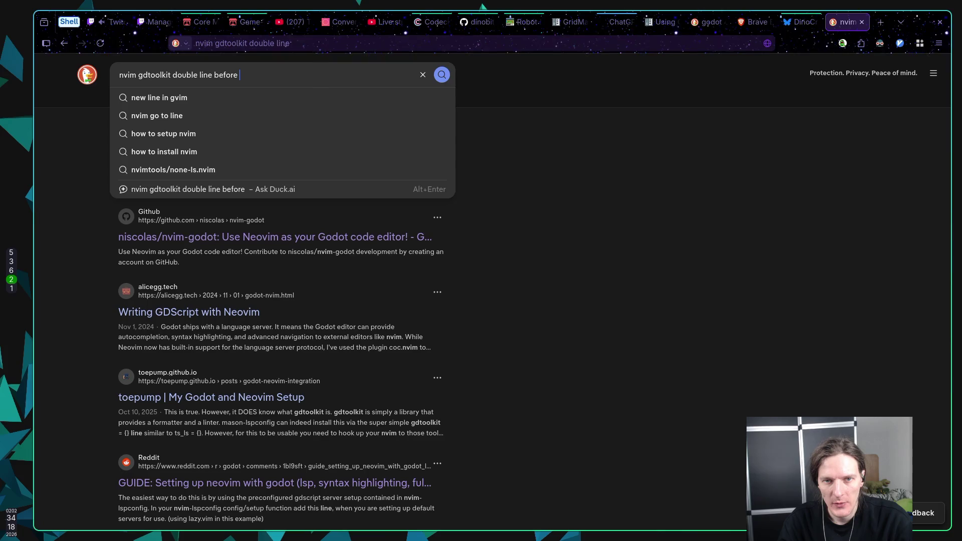
{"action": "type", "text": "function "}
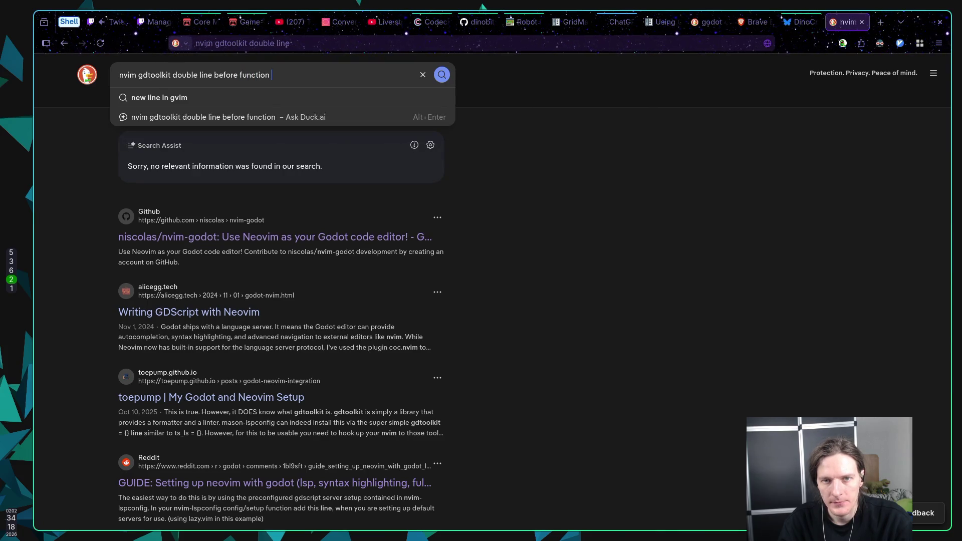
{"action": "type", "text": "does not w"}
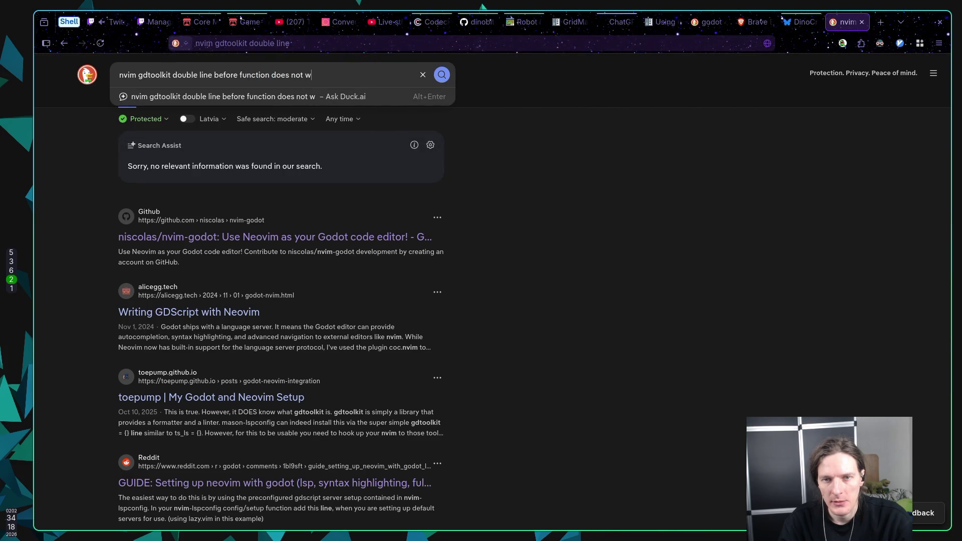
{"action": "type", "text": "ork anymore"}
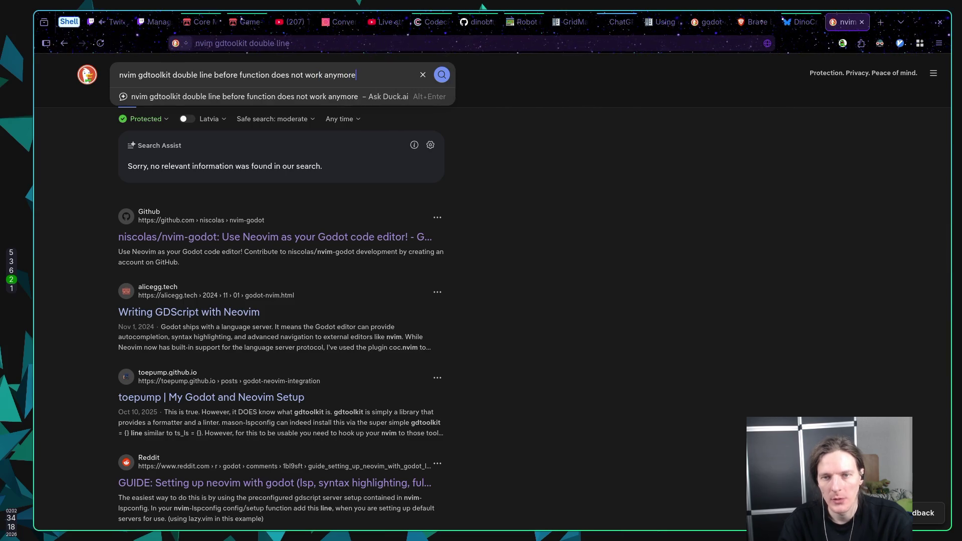
{"action": "key", "text": "Return"}
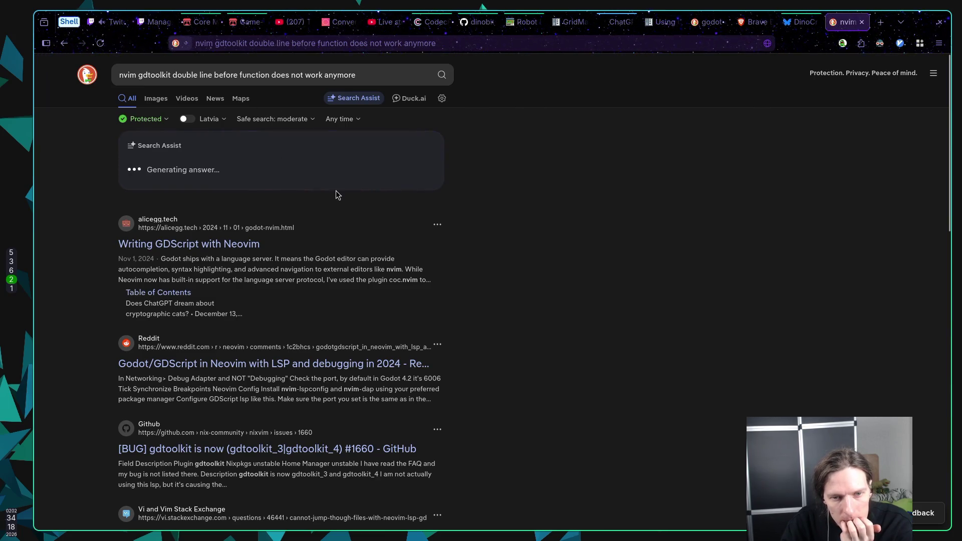
{"action": "scroll", "coordinate": [411, 229], "scroll_direction": "down", "scroll_amount": 1}
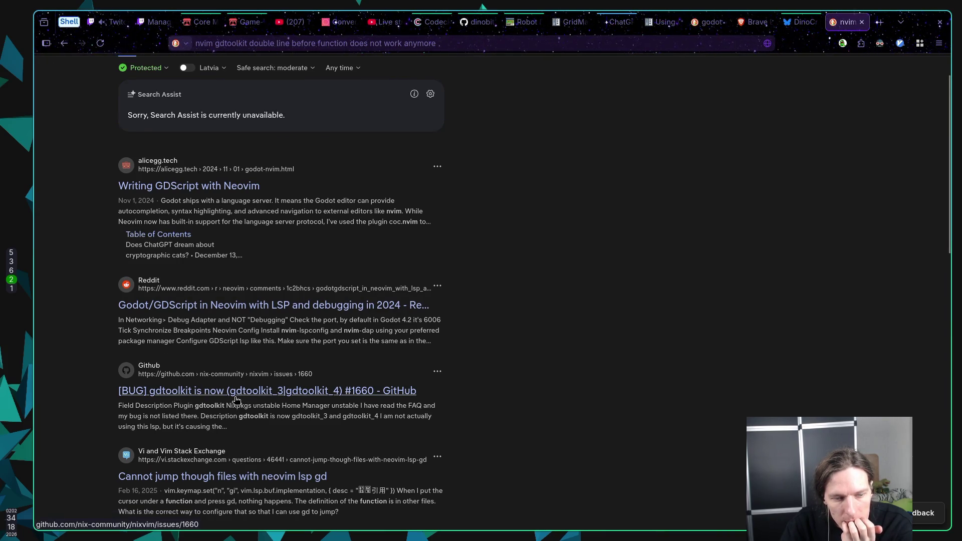
{"action": "left_click", "coordinate": [236, 396]}
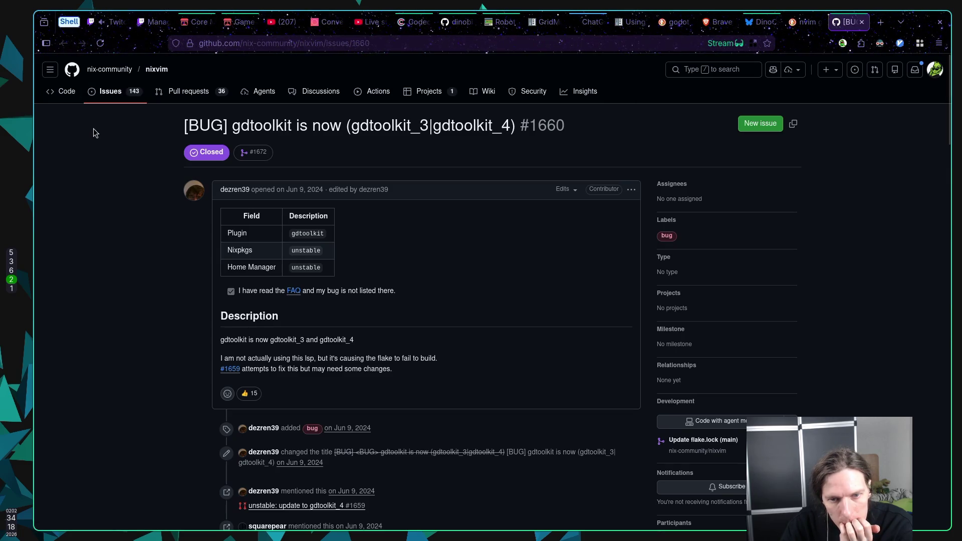
Run a GitHub search for 'gdtoo' from the nixvim repository page
{"action": "left_click", "coordinate": [67, 94]}
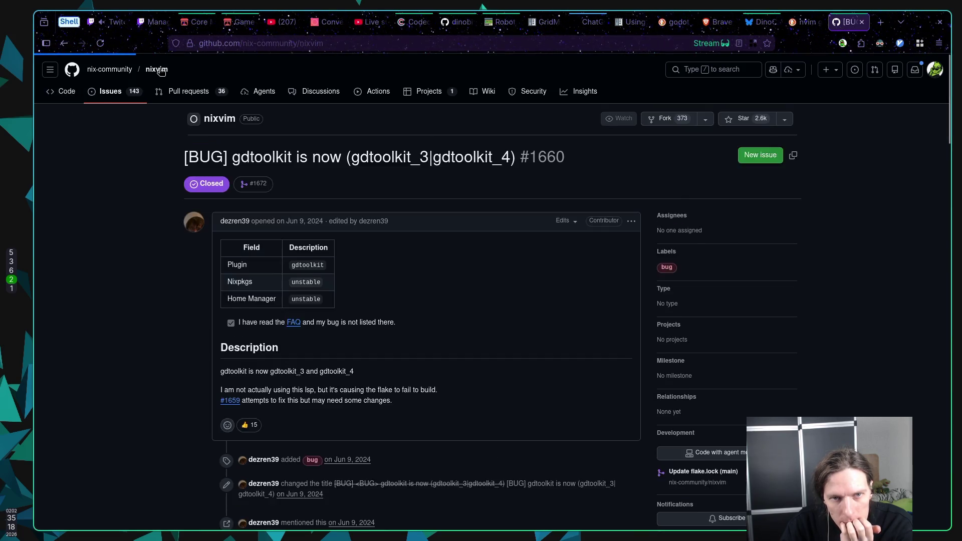
{"action": "left_click", "coordinate": [706, 74]}
{"action": "type", "text": "gd"}
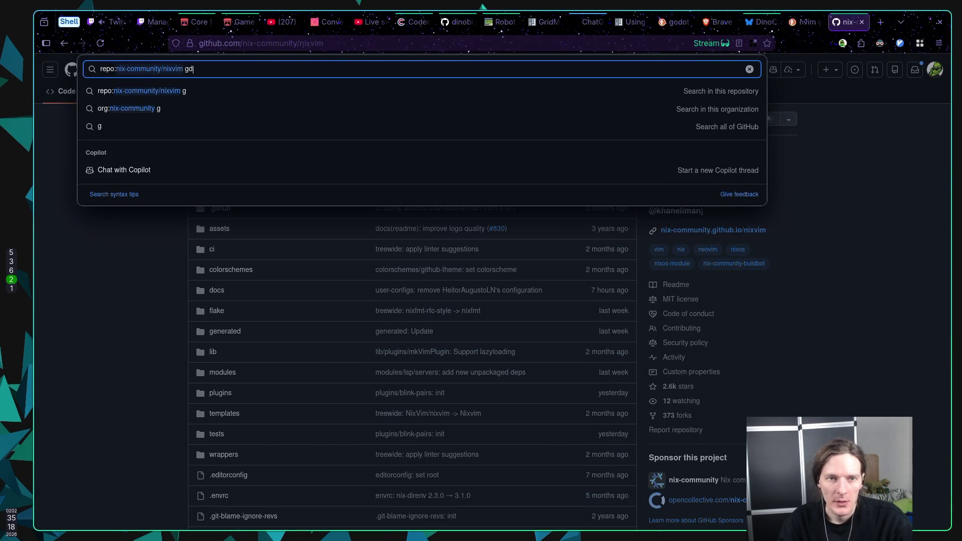
{"action": "key", "text": "ctrl+a"}
{"action": "type", "text": "g"}
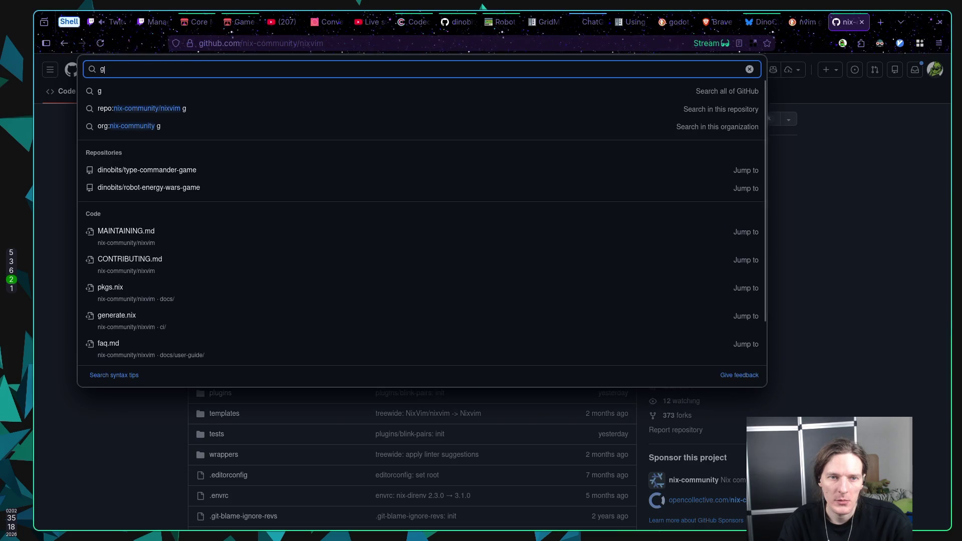
{"action": "type", "text": "dtoolki"}
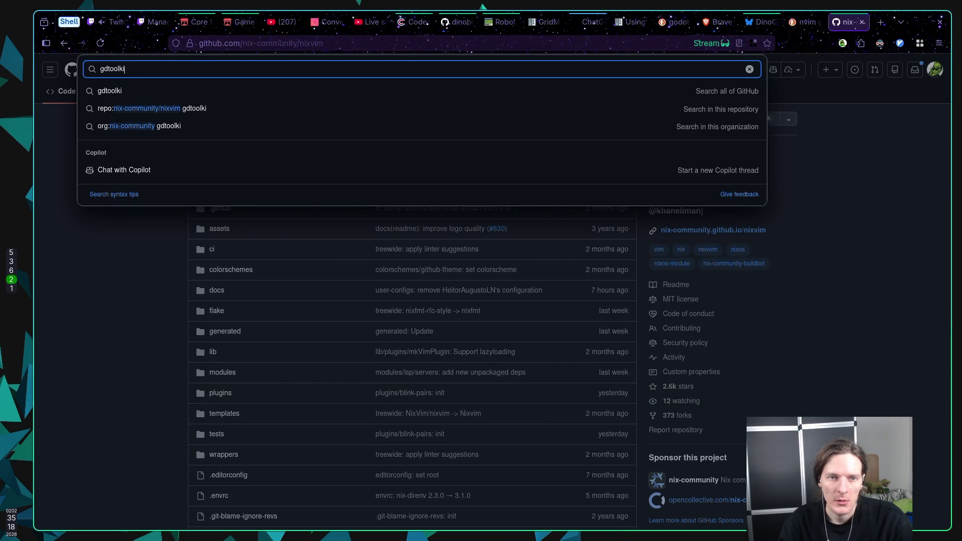
{"action": "key", "text": "Return"}
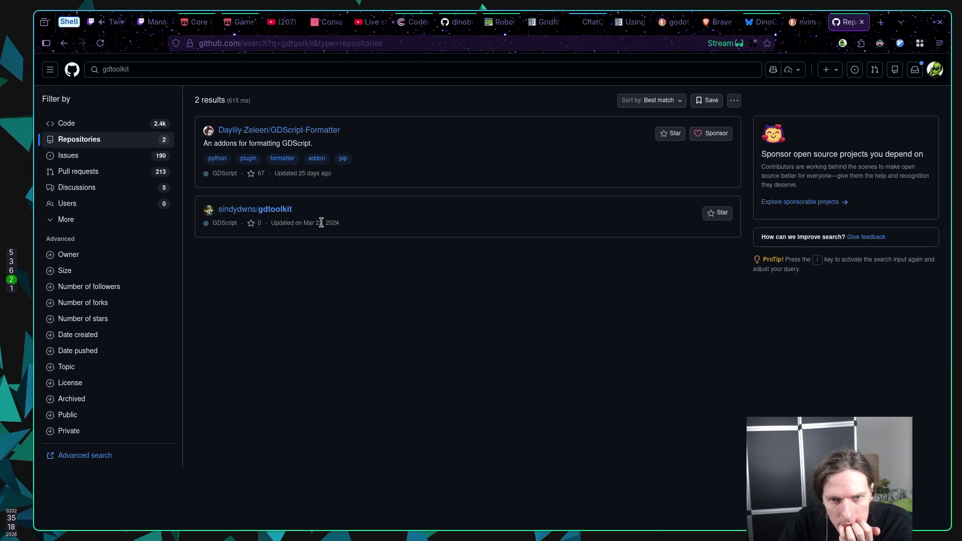
Open GDScript-Formatter in a background tab, check the gdtoolkit repository, then close its tab
{"action": "middle_click", "coordinate": [290, 131]}
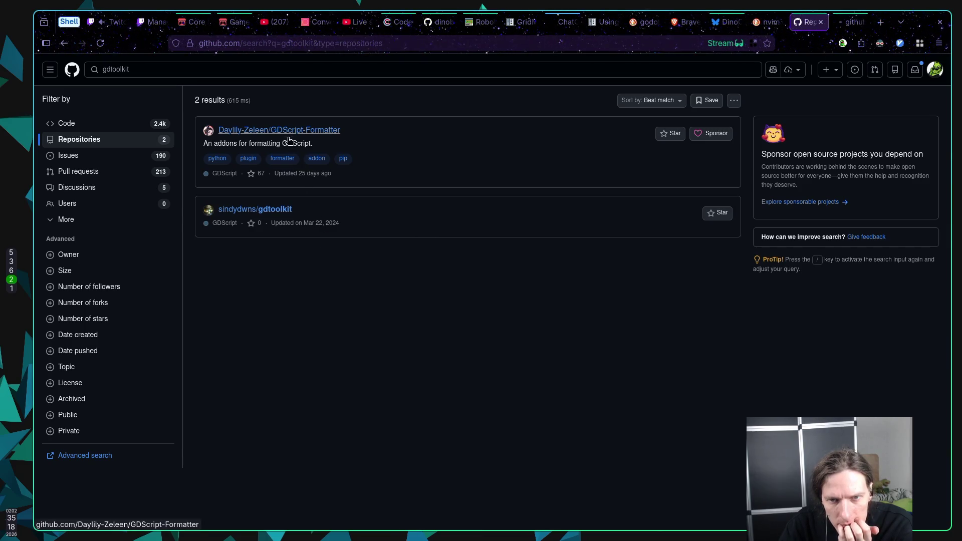
{"action": "left_click", "coordinate": [278, 208]}
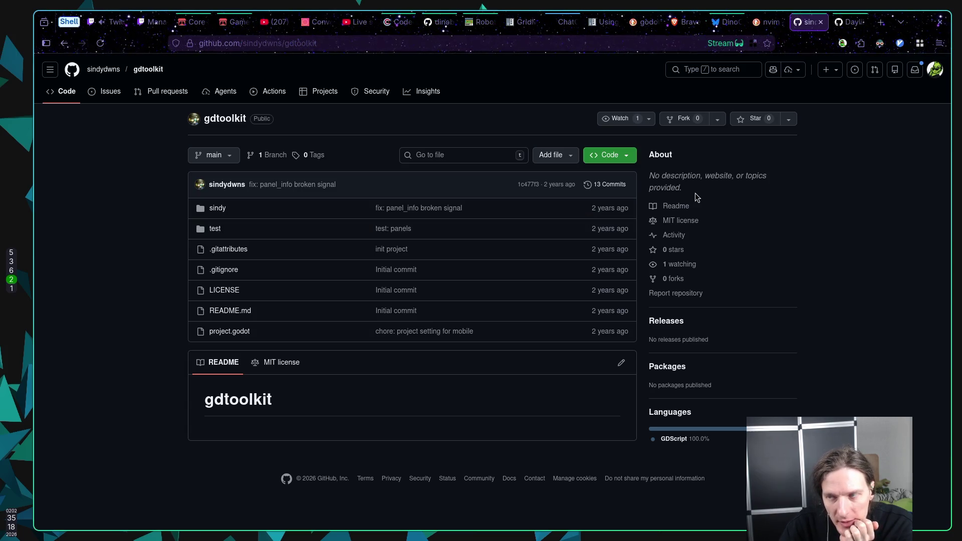
{"action": "middle_click", "coordinate": [793, 26]}
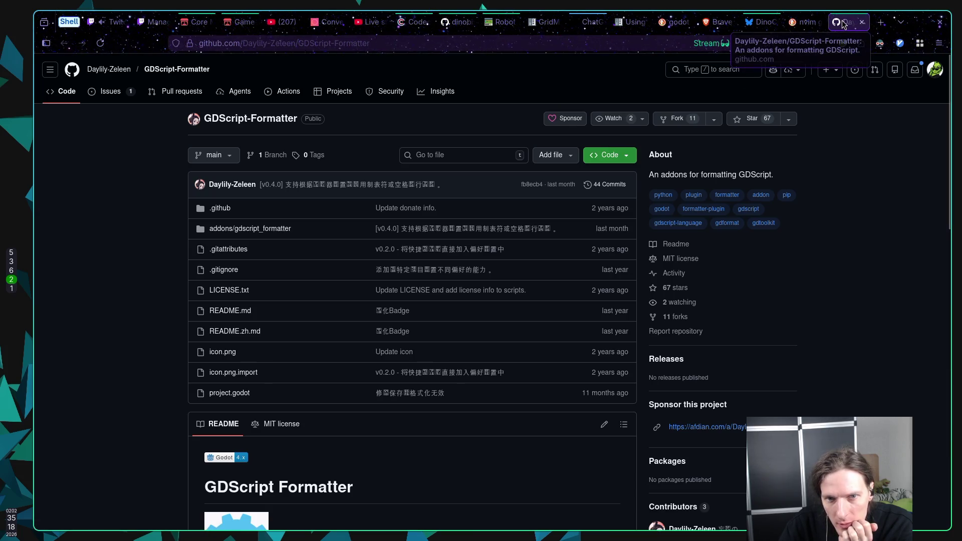
Read through the GDScript-Formatter README's features and installation notes
{"action": "scroll", "coordinate": [473, 251], "scroll_direction": "down", "scroll_amount": 10}
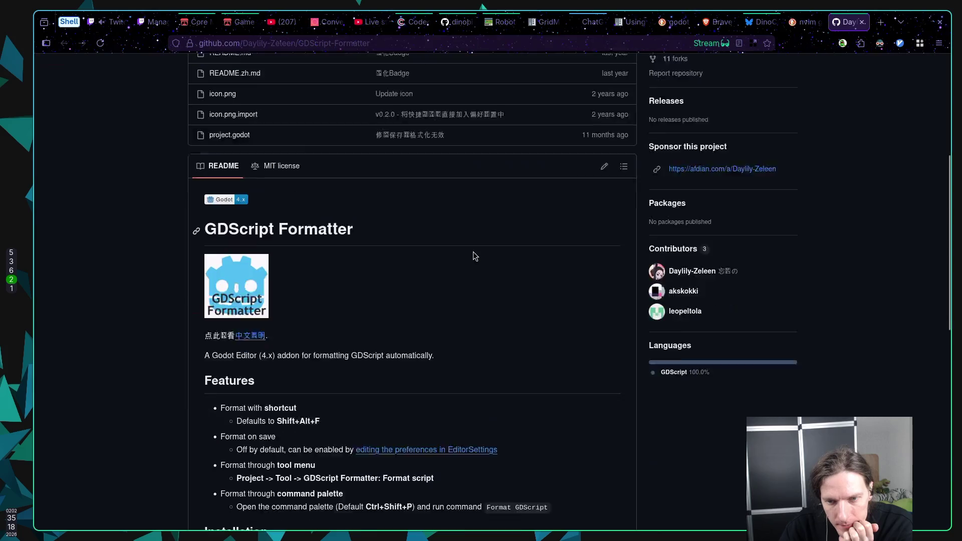
{"action": "scroll", "coordinate": [448, 224], "scroll_direction": "up", "scroll_amount": 8}
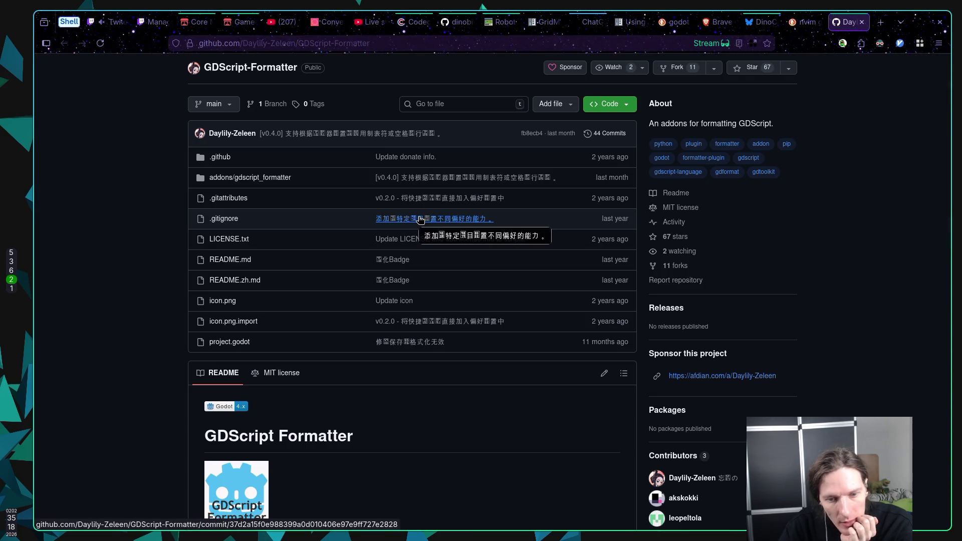
{"action": "scroll", "coordinate": [419, 218], "scroll_direction": "down", "scroll_amount": 6}
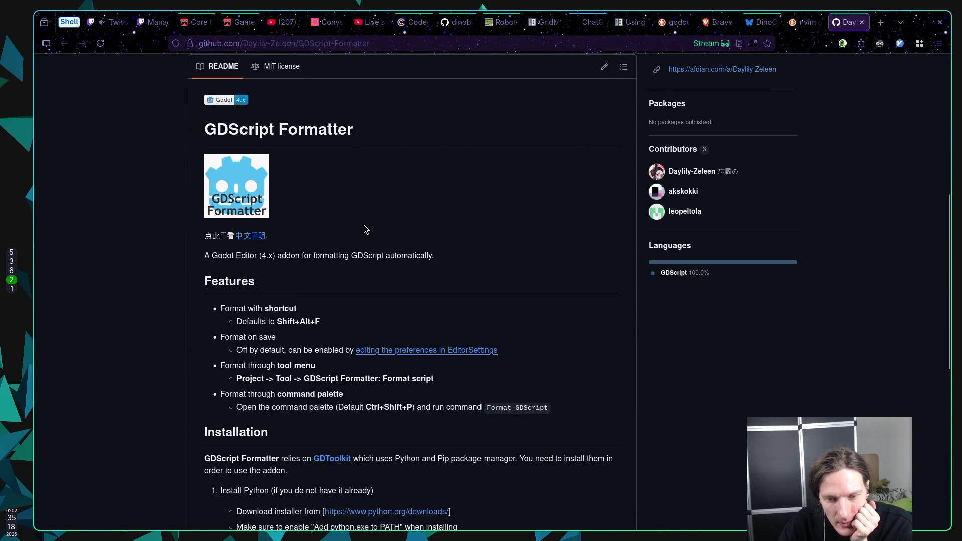
{"action": "scroll", "coordinate": [385, 225], "scroll_direction": "up", "scroll_amount": 7}
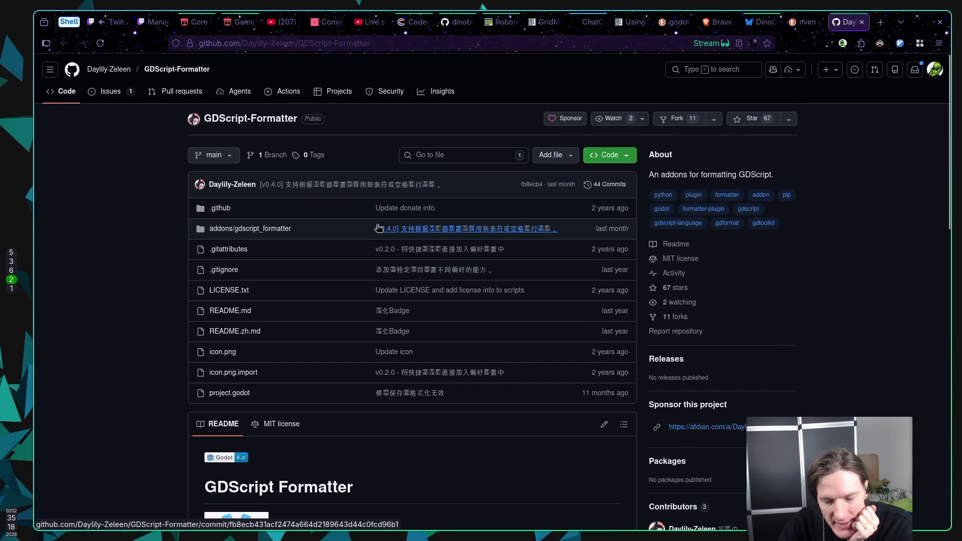
{"action": "scroll", "coordinate": [425, 229], "scroll_direction": "down", "scroll_amount": 5}
{"action": "scroll", "coordinate": [425, 229], "scroll_direction": "up", "scroll_amount": 2}
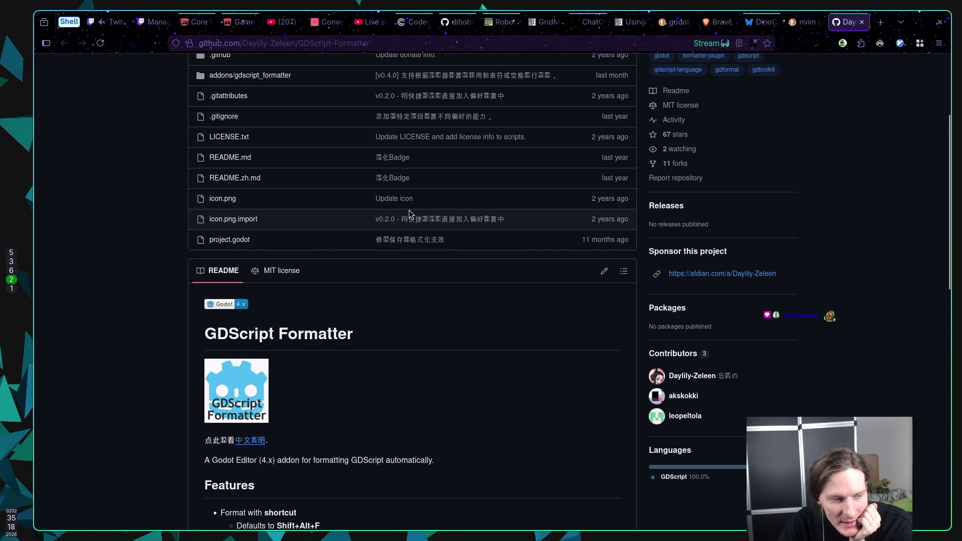
{"action": "scroll", "coordinate": [409, 210], "scroll_direction": "down", "scroll_amount": 3}
{"action": "scroll", "coordinate": [347, 209], "scroll_direction": "down", "scroll_amount": 4}
{"action": "scroll", "coordinate": [315, 203], "scroll_direction": "up", "scroll_amount": 10}
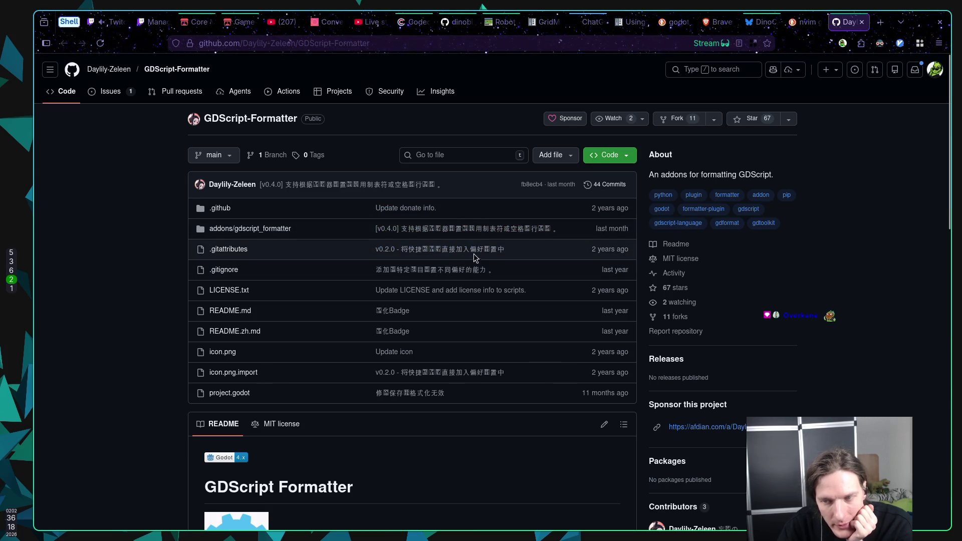
{"action": "scroll", "coordinate": [492, 246], "scroll_direction": "down", "scroll_amount": 5}
{"action": "scroll", "coordinate": [447, 249], "scroll_direction": "down", "scroll_amount": 3}
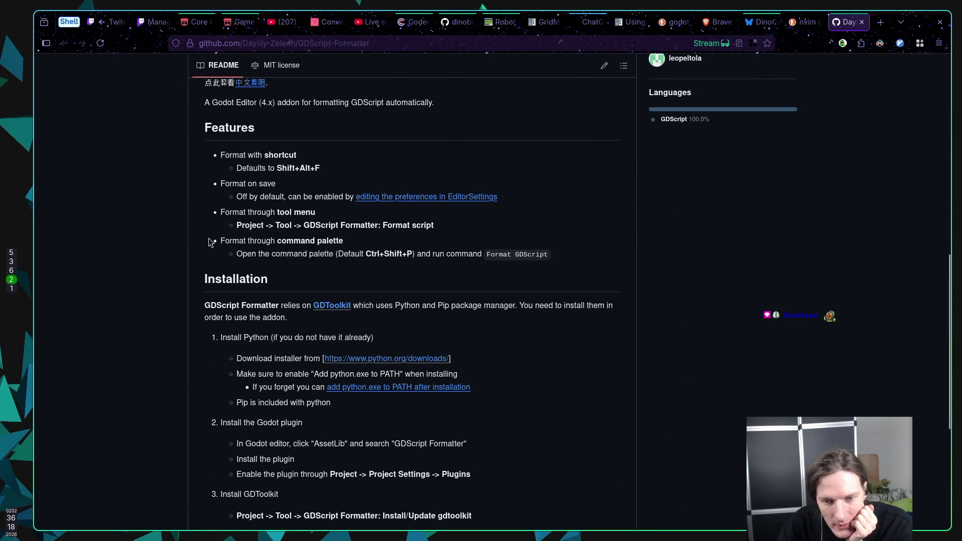
{"action": "left_click_drag", "start_coordinate": [241, 200], "coordinate": [264, 273]}
{"action": "left_click", "coordinate": [258, 303]}
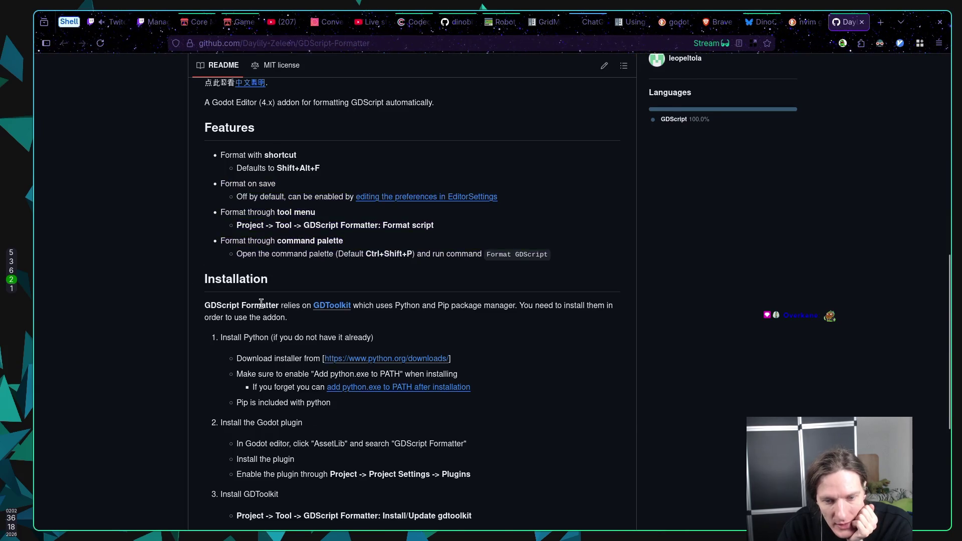
Check the .gitattributes and addons/gdscript_formatter commit messages, then open the full 44-commit history
{"action": "scroll", "coordinate": [279, 279], "scroll_direction": "down", "scroll_amount": 4}
{"action": "scroll", "coordinate": [282, 278], "scroll_direction": "up", "scroll_amount": 1}
{"action": "scroll", "coordinate": [280, 274], "scroll_direction": "up", "scroll_amount": 15}
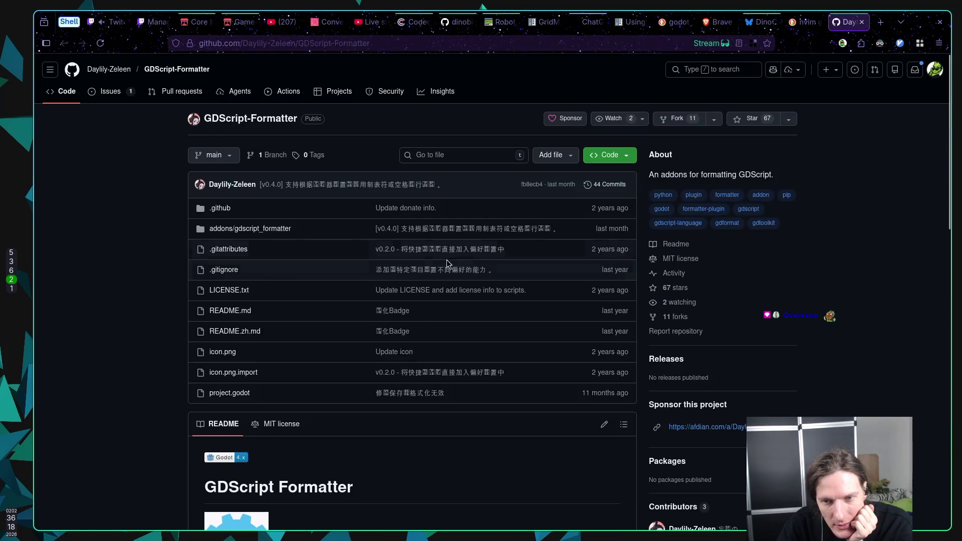
{"action": "left_click_drag", "start_coordinate": [507, 272], "coordinate": [360, 271]}
{"action": "left_click_drag", "start_coordinate": [533, 254], "coordinate": [365, 251]}
{"action": "left_click", "coordinate": [357, 251]}
{"action": "left_click_drag", "start_coordinate": [584, 230], "coordinate": [374, 228]}
{"action": "left_click", "coordinate": [356, 213]}
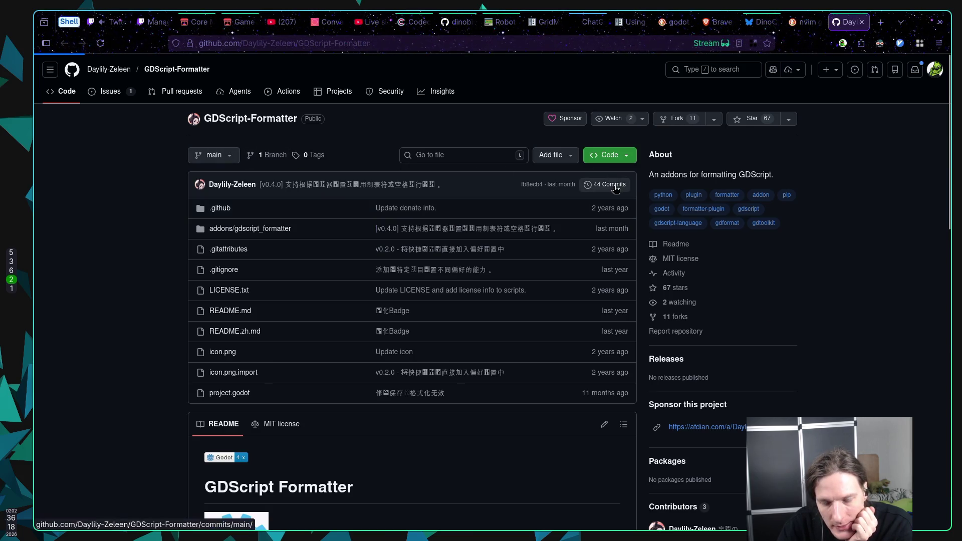
{"action": "left_click", "coordinate": [228, 184]}
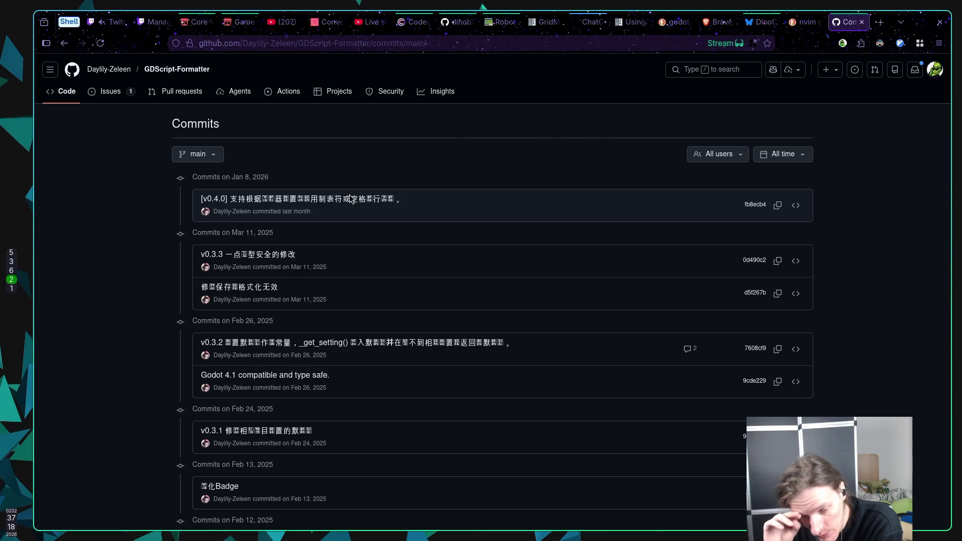
{"action": "scroll", "coordinate": [131, 189], "scroll_direction": "down", "scroll_amount": 10}
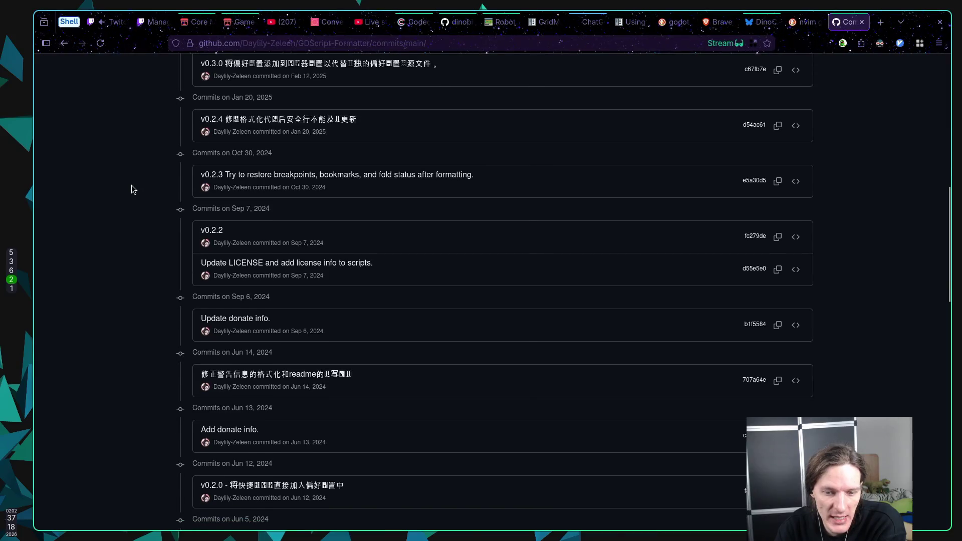
{"action": "scroll", "coordinate": [128, 189], "scroll_direction": "down", "scroll_amount": 2}
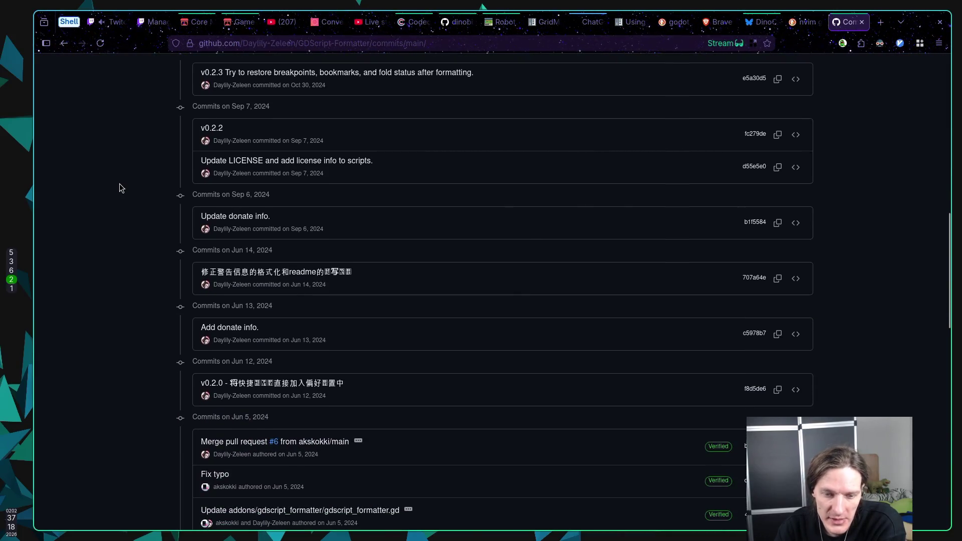
{"action": "scroll", "coordinate": [119, 188], "scroll_direction": "down", "scroll_amount": 3}
{"action": "scroll", "coordinate": [116, 188], "scroll_direction": "down", "scroll_amount": 1}
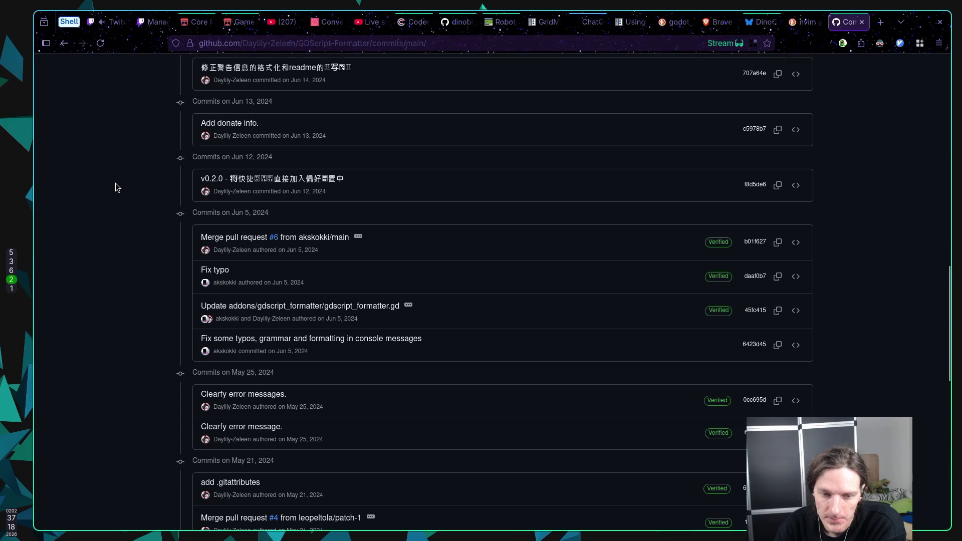
{"action": "scroll", "coordinate": [115, 187], "scroll_direction": "up", "scroll_amount": 2}
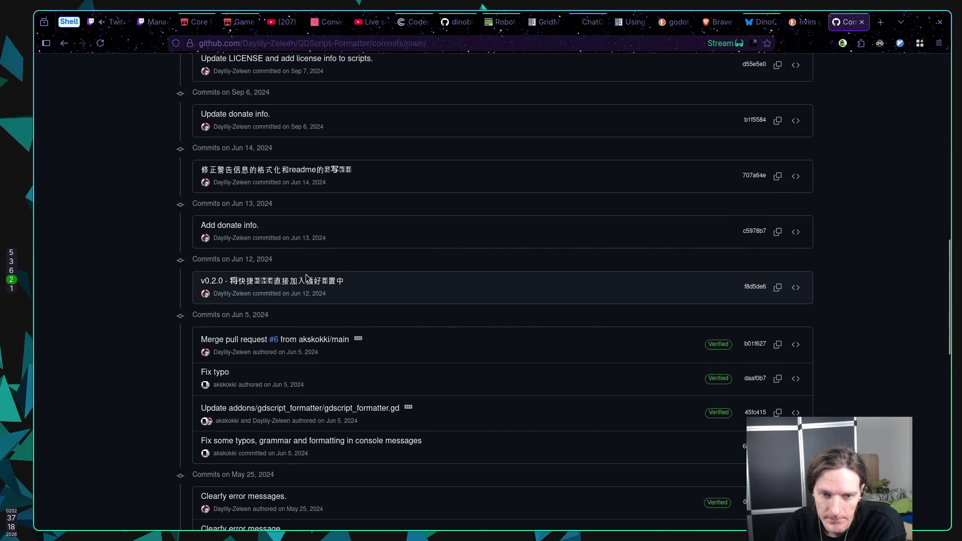
{"action": "triple_click", "coordinate": [380, 284]}
{"action": "left_click", "coordinate": [380, 284]}
{"action": "triple_click", "coordinate": [377, 287]}
{"action": "left_click", "coordinate": [344, 285]}
{"action": "triple_click", "coordinate": [325, 284]}
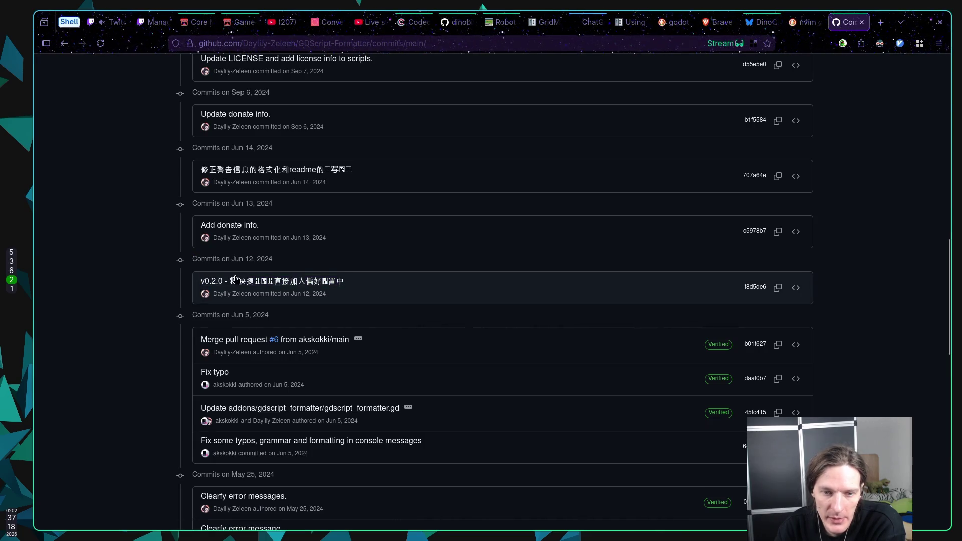
{"action": "left_click", "coordinate": [316, 288]}
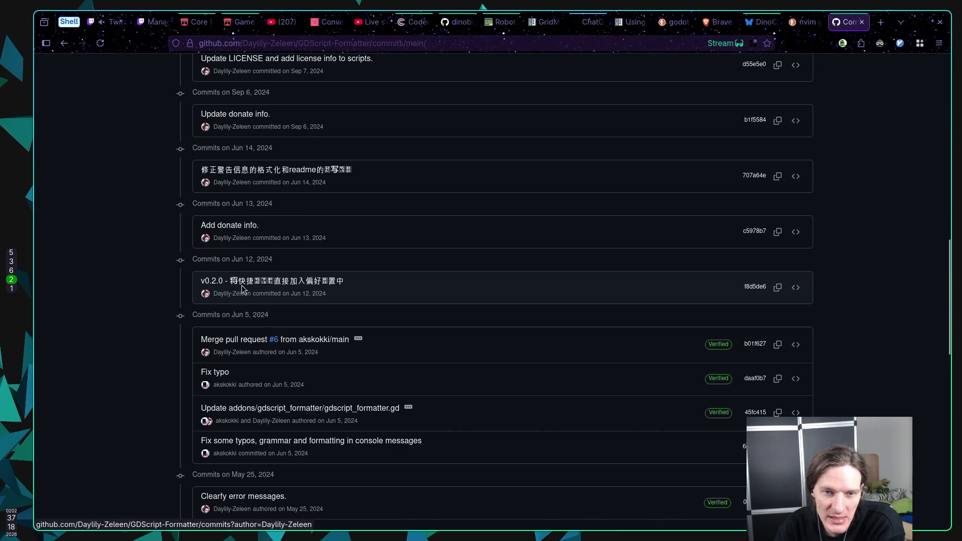
{"action": "scroll", "coordinate": [376, 271], "scroll_direction": "up", "scroll_amount": 2}
{"action": "left_click_drag", "start_coordinate": [372, 273], "coordinate": [191, 275]}
{"action": "left_click", "coordinate": [404, 273]}
{"action": "scroll", "coordinate": [411, 272], "scroll_direction": "up", "scroll_amount": 7}
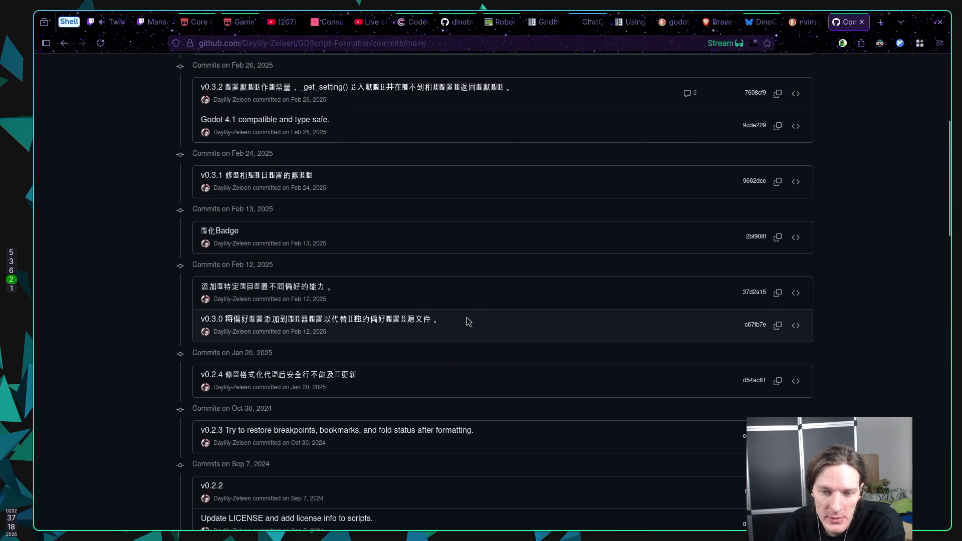
{"action": "scroll", "coordinate": [466, 316], "scroll_direction": "up", "scroll_amount": 5}
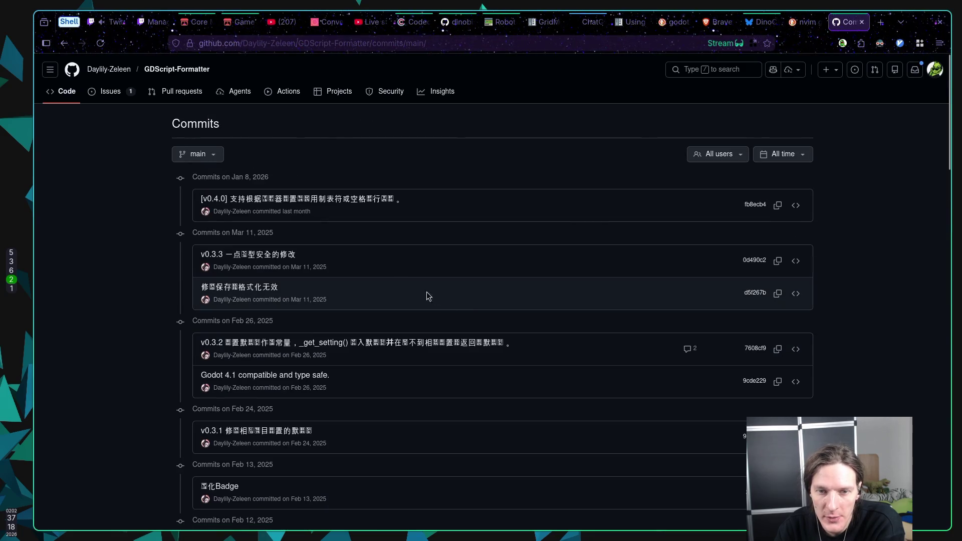
{"action": "scroll", "coordinate": [456, 232], "scroll_direction": "down", "scroll_amount": 20}
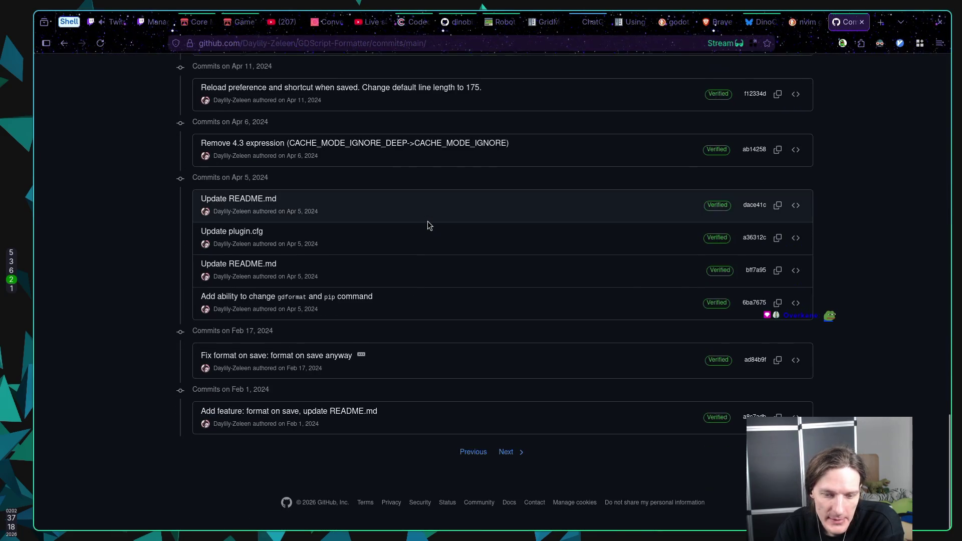
{"action": "scroll", "coordinate": [425, 220], "scroll_direction": "up", "scroll_amount": 10}
{"action": "scroll", "coordinate": [427, 221], "scroll_direction": "up", "scroll_amount": 10}
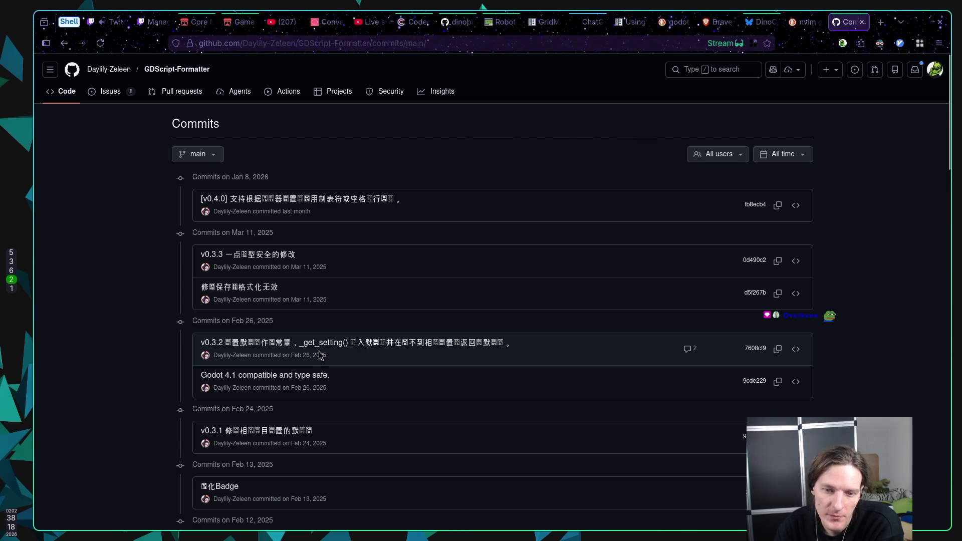
{"action": "left_click_drag", "start_coordinate": [381, 353], "coordinate": [299, 354]}
{"action": "left_click", "coordinate": [341, 357]}
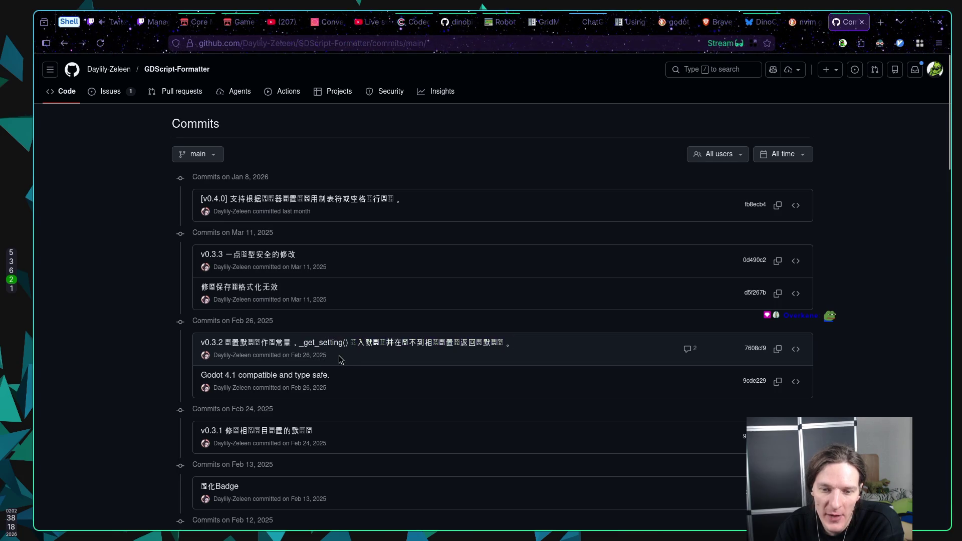
Open commit 7608cf9 (v0.3.2) and highlight the gdformat command lines in its diff
{"action": "left_click", "coordinate": [390, 351]}
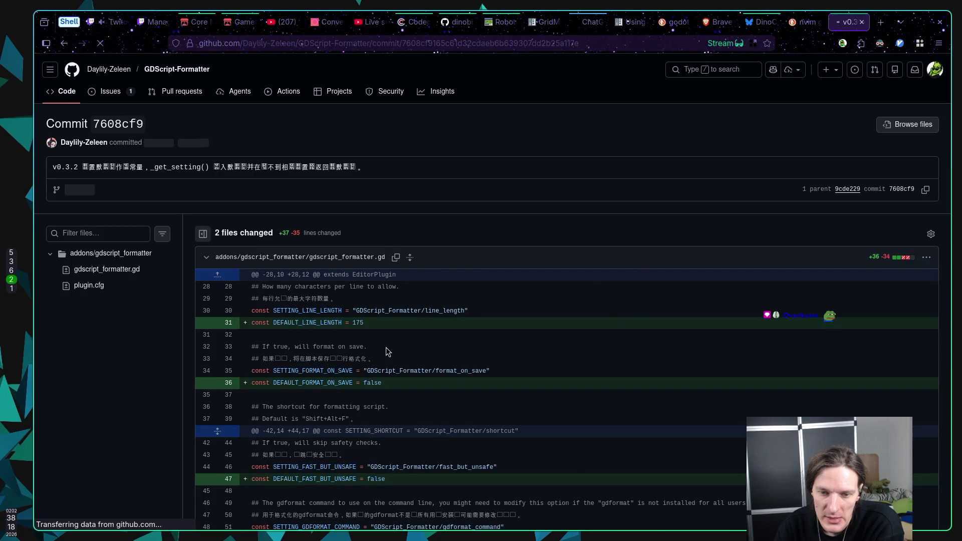
{"action": "scroll", "coordinate": [419, 331], "scroll_direction": "down", "scroll_amount": 3}
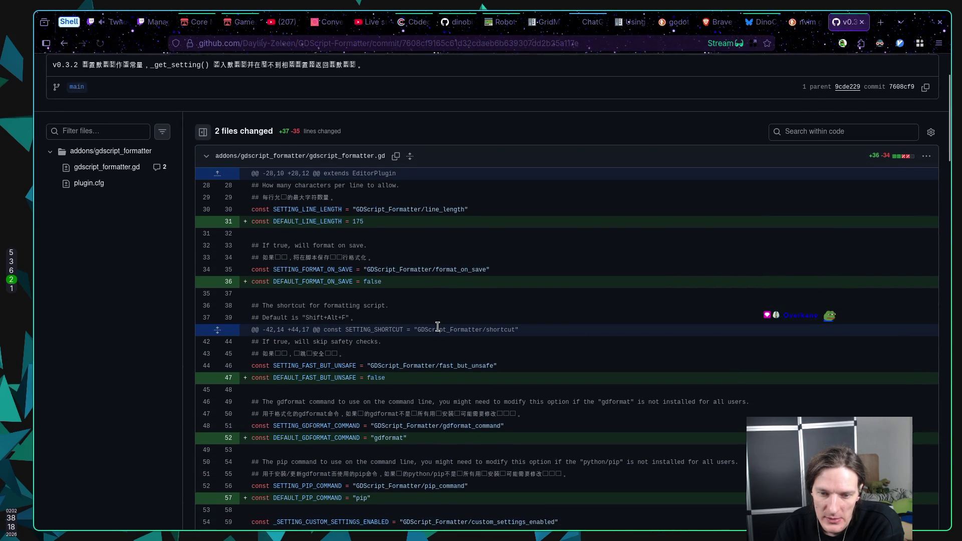
{"action": "left_click", "coordinate": [552, 413]}
{"action": "left_click_drag", "start_coordinate": [551, 413], "coordinate": [257, 414]}
{"action": "left_click", "coordinate": [260, 414]}
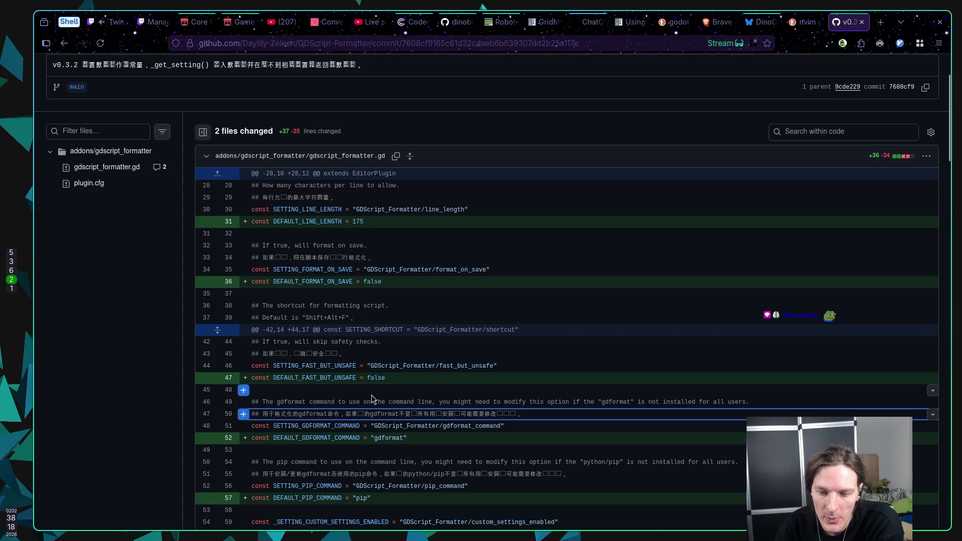
{"action": "scroll", "coordinate": [416, 380], "scroll_direction": "up", "scroll_amount": 3}
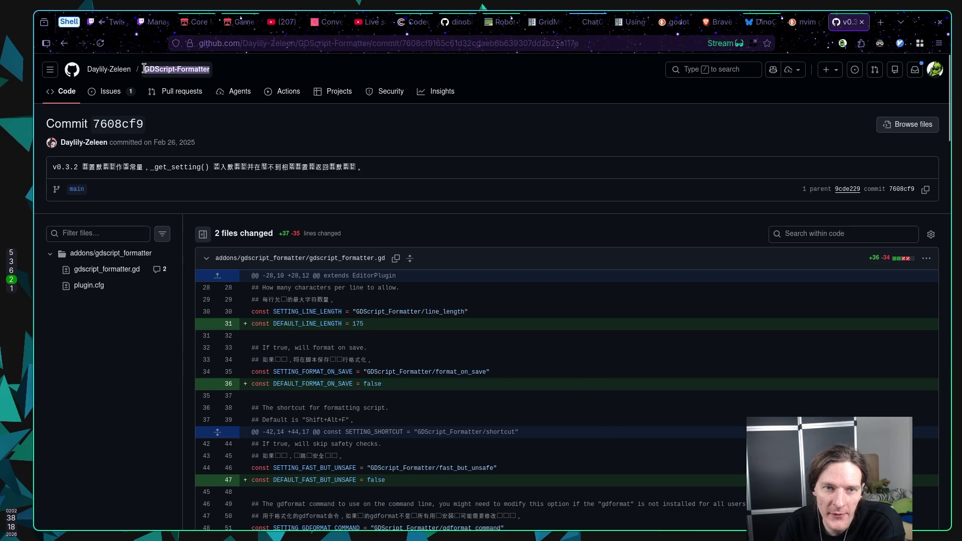
Close the commit page, review the DuckDuckGo results, then close that tab to reveal Bluesky
{"action": "middle_click", "coordinate": [847, 25]}
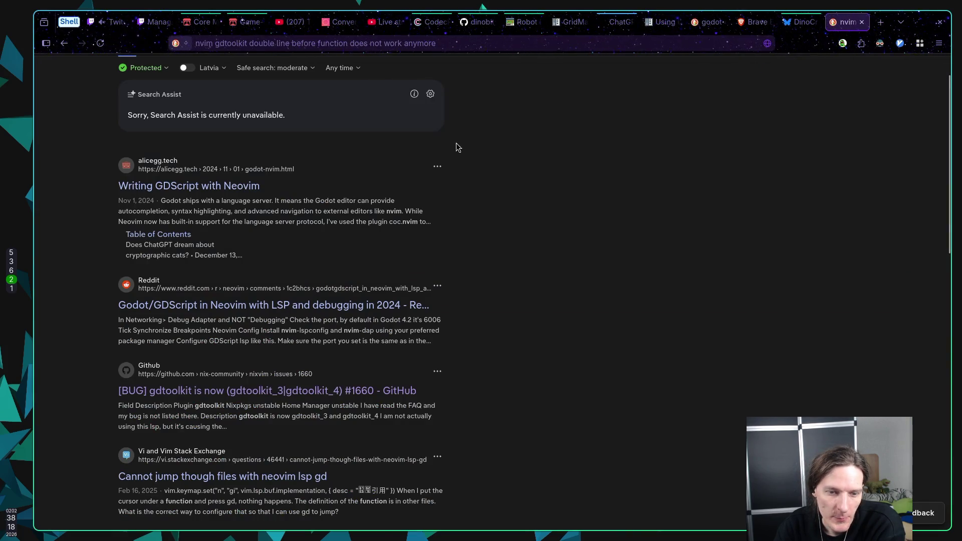
{"action": "scroll", "coordinate": [522, 140], "scroll_direction": "down", "scroll_amount": 3}
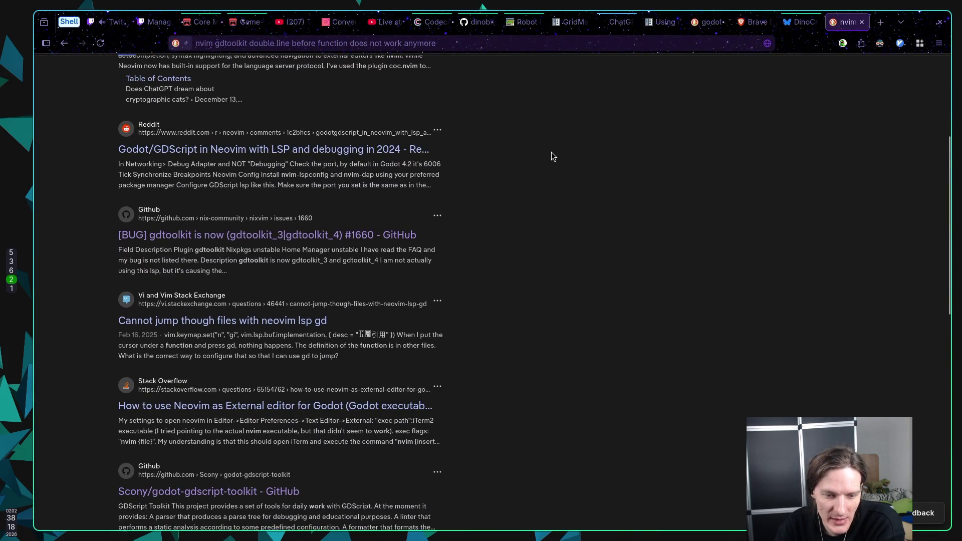
{"action": "scroll", "coordinate": [552, 152], "scroll_direction": "down", "scroll_amount": 3}
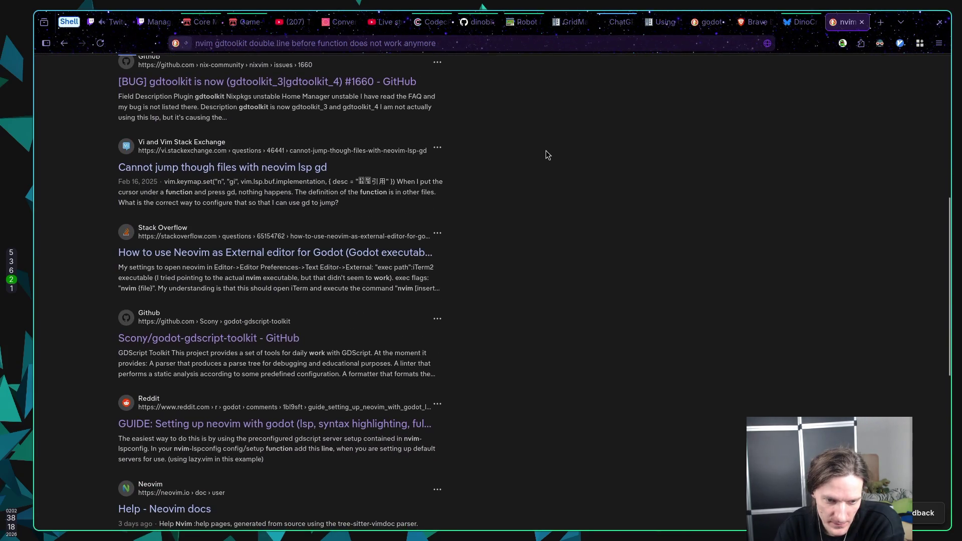
{"action": "scroll", "coordinate": [547, 155], "scroll_direction": "down", "scroll_amount": 3}
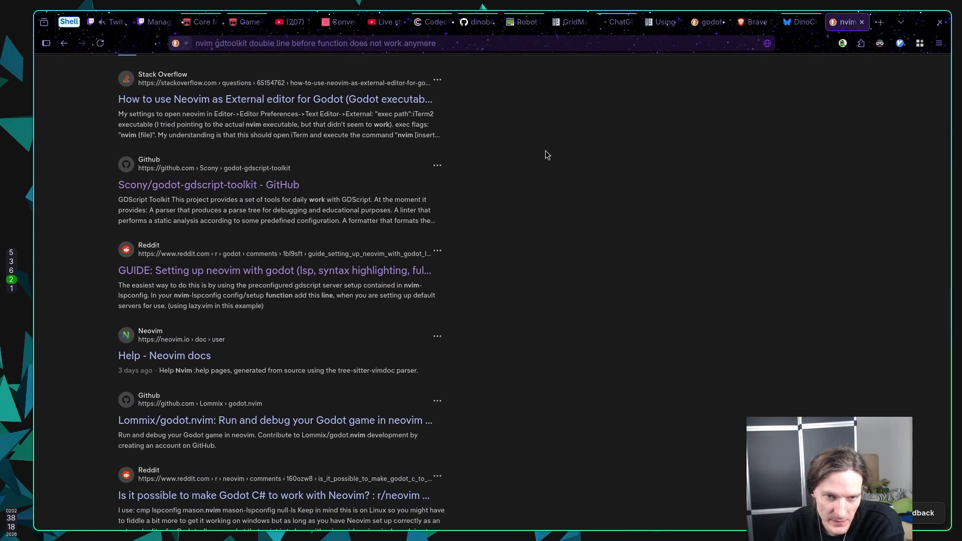
{"action": "scroll", "coordinate": [547, 155], "scroll_direction": "up", "scroll_amount": 2}
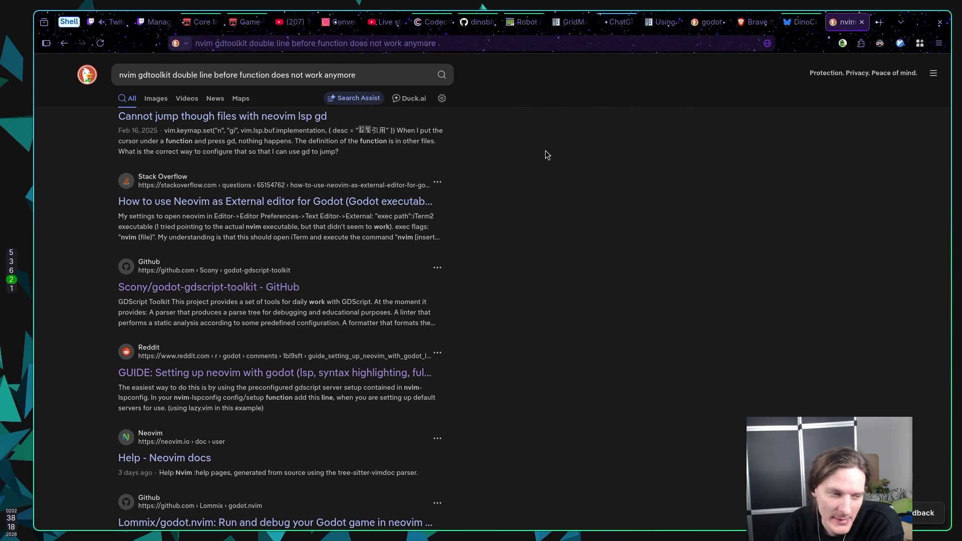
{"action": "scroll", "coordinate": [545, 151], "scroll_direction": "up", "scroll_amount": 1}
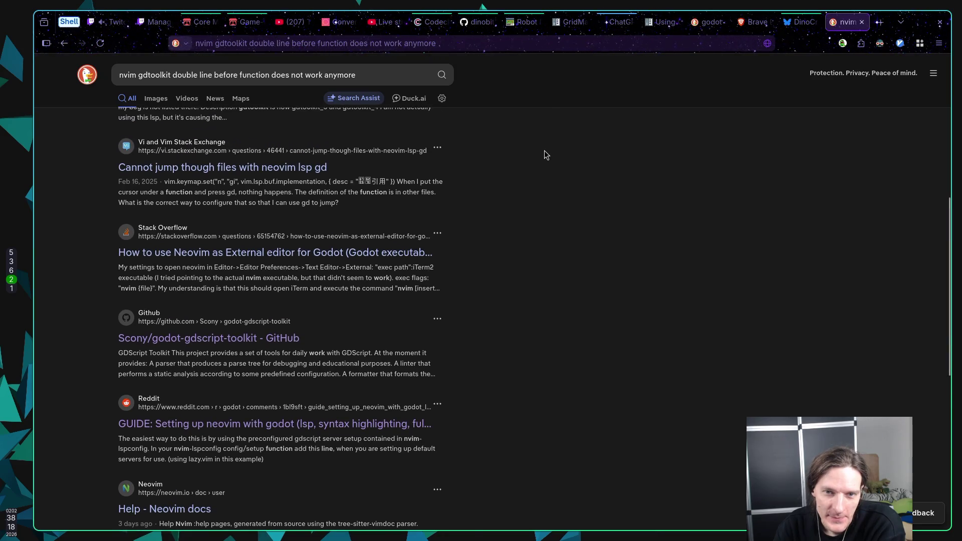
{"action": "scroll", "coordinate": [546, 155], "scroll_direction": "up", "scroll_amount": 1}
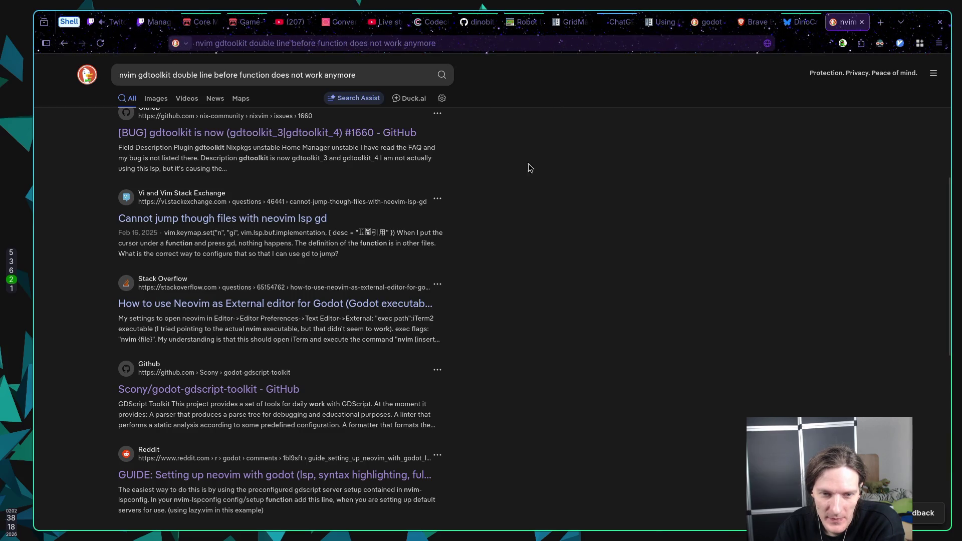
{"action": "scroll", "coordinate": [230, 329], "scroll_direction": "up", "scroll_amount": 6}
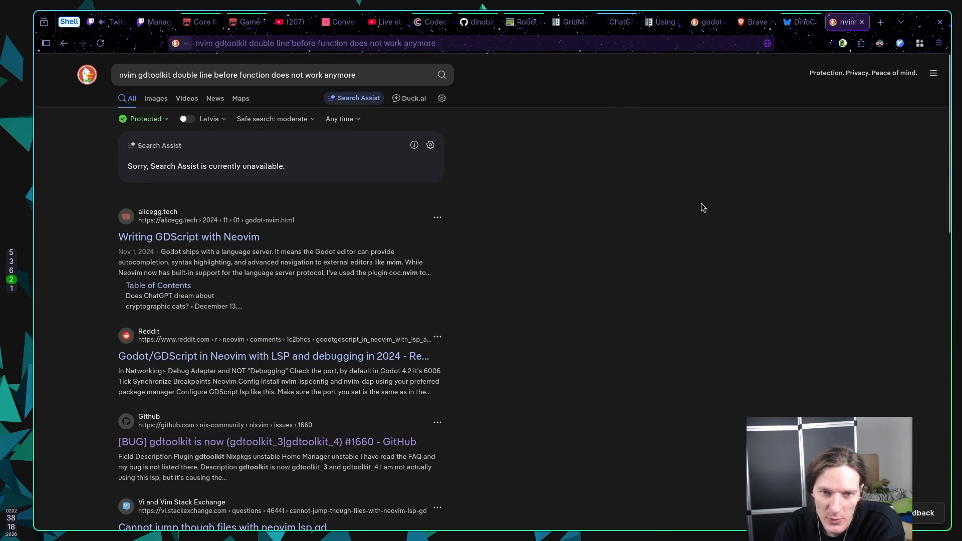
{"action": "left_click", "coordinate": [863, 23]}
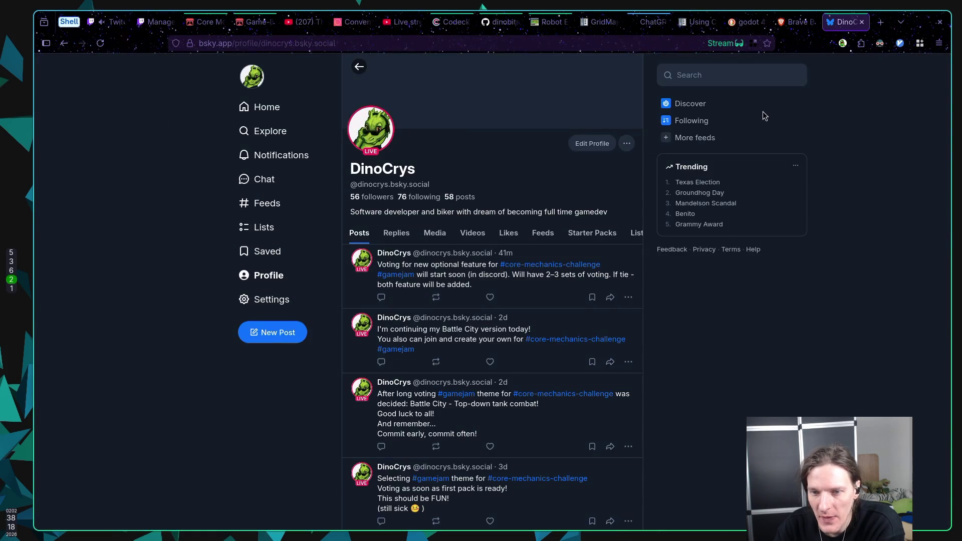
Like the game-jam mask game video on the Bluesky home feed, then switch to the Godot editor
{"action": "left_click", "coordinate": [271, 116]}
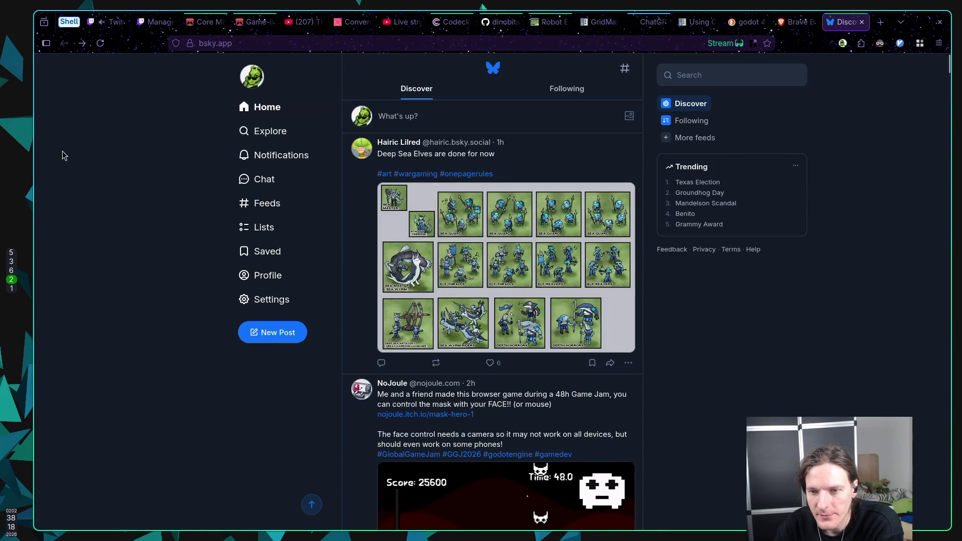
{"action": "scroll", "coordinate": [346, 225], "scroll_direction": "down", "scroll_amount": 5}
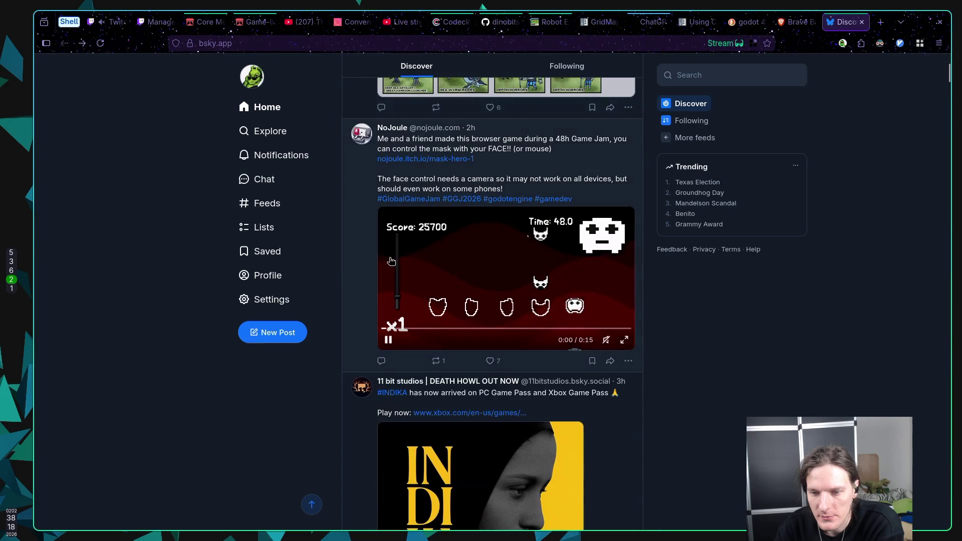
{"action": "scroll", "coordinate": [371, 251], "scroll_direction": "up", "scroll_amount": 2}
{"action": "left_click", "coordinate": [490, 463]}
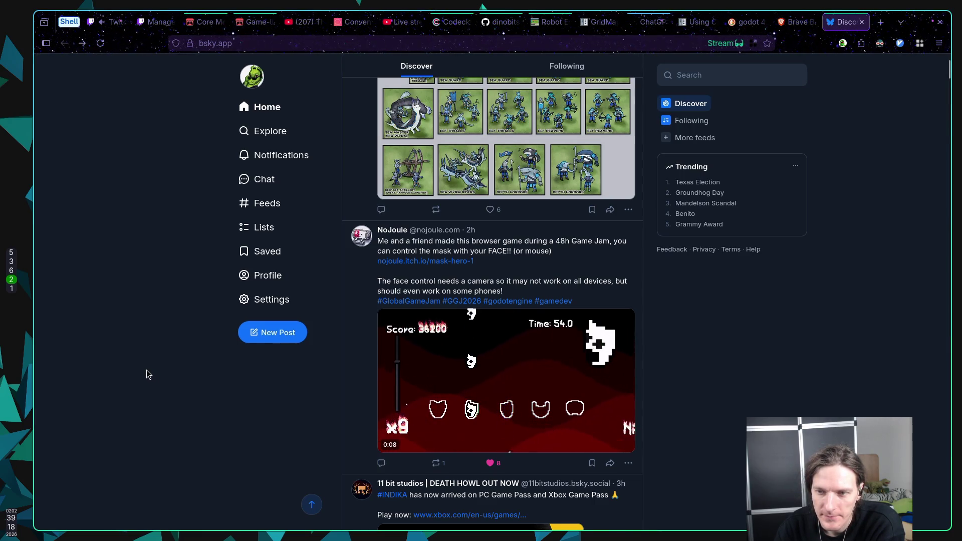
{"action": "scroll", "coordinate": [132, 365], "scroll_direction": "up", "scroll_amount": 3}
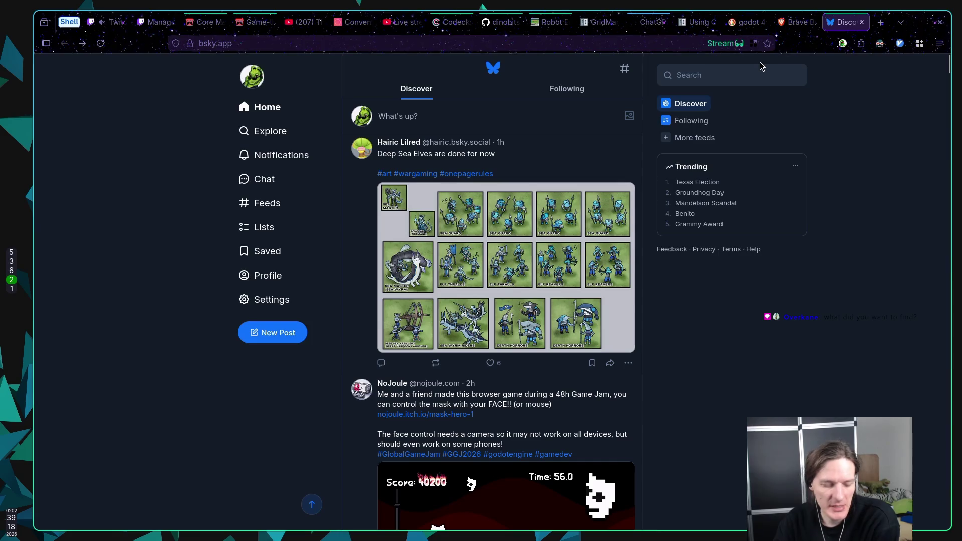
{"action": "key", "text": "super+5"}
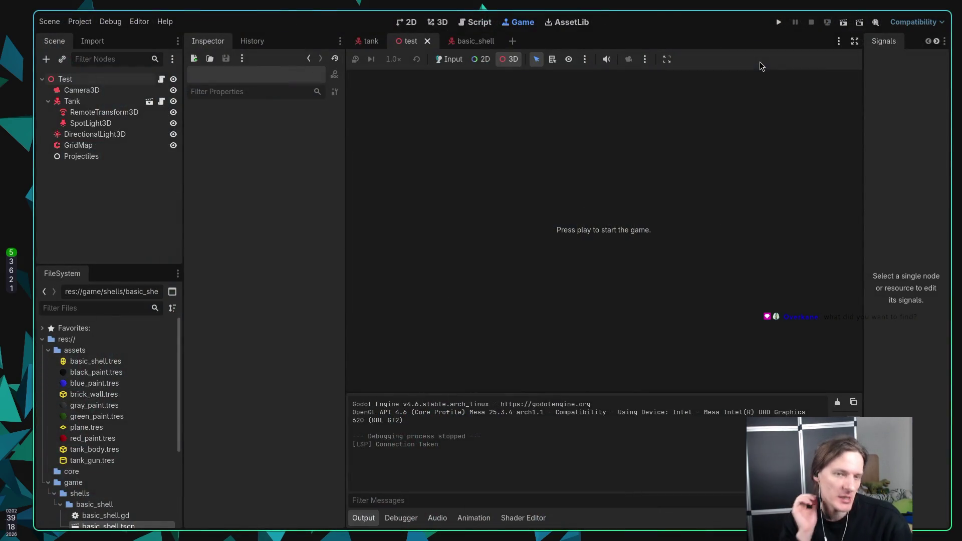
Glance at basic_shell.gd in Neovim, then open a new empty Firefox tab
{"action": "key", "text": "super+1"}
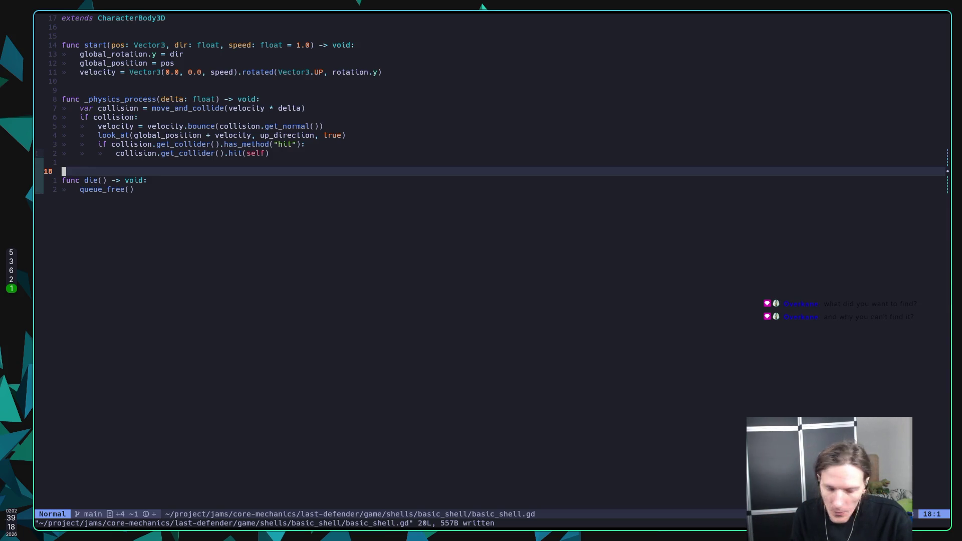
{"action": "key", "text": "super+2"}
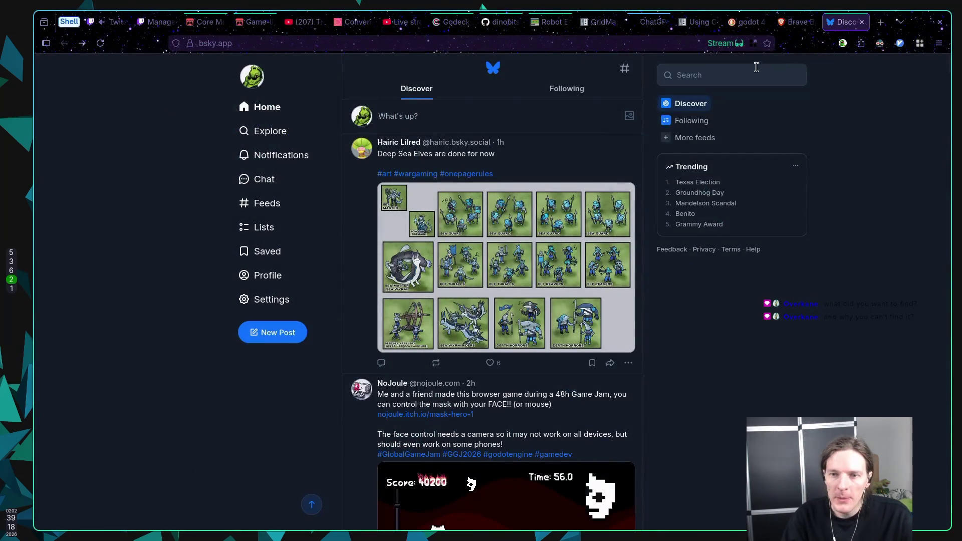
{"action": "left_click", "coordinate": [883, 23]}
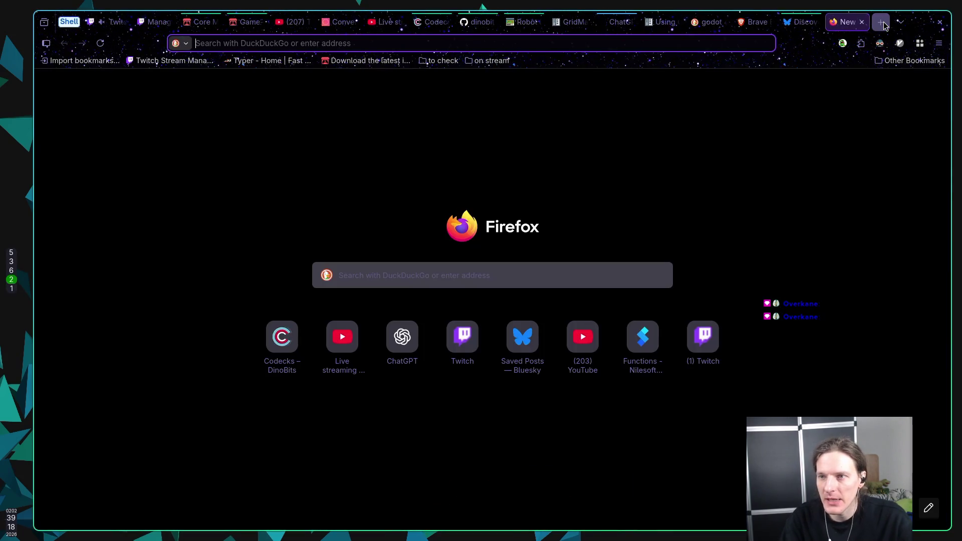
Search DuckDuckGo for 'gdtoolkit' and open the godot-gdscript-toolkit GitHub repository result
{"action": "type", "text": "g"}
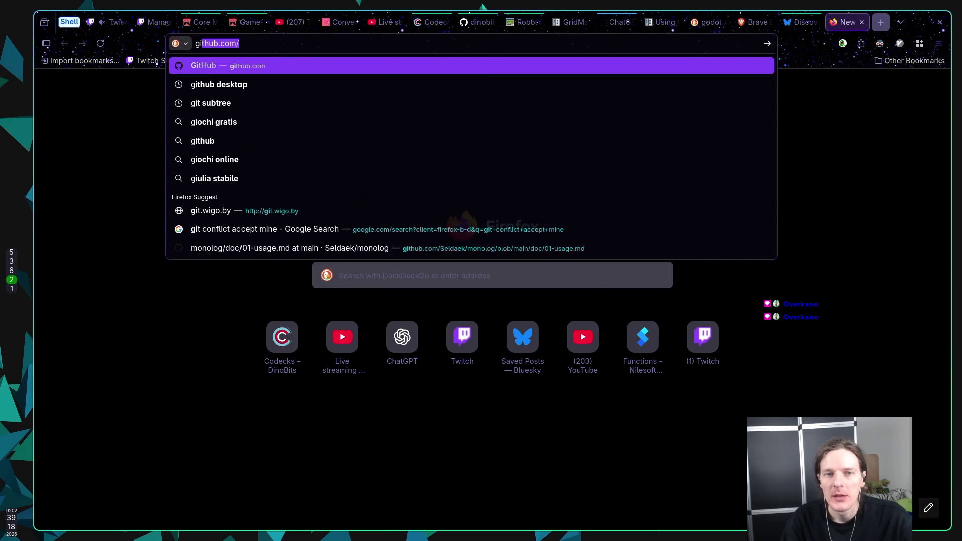
{"action": "type", "text": "dtoo"}
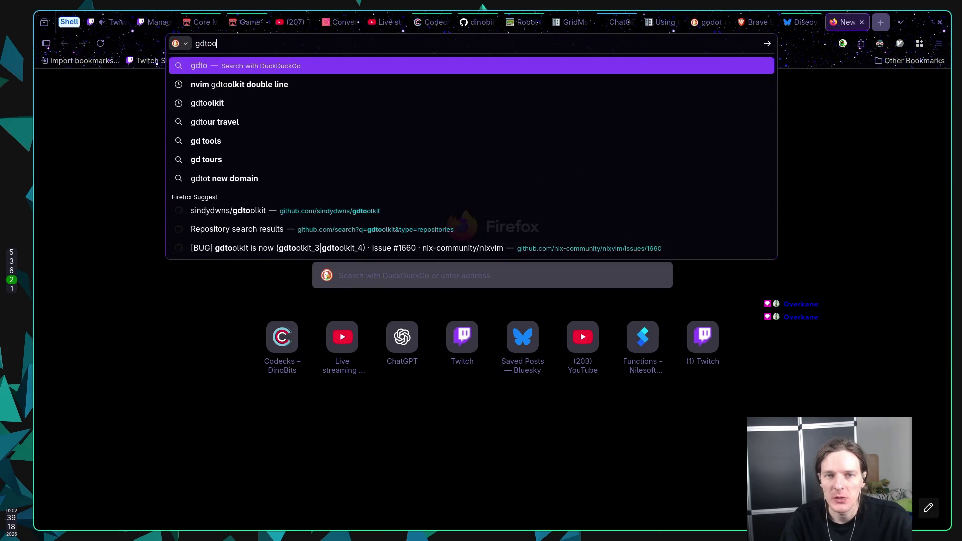
{"action": "type", "text": "lkit"}
{"action": "key", "text": "Return"}
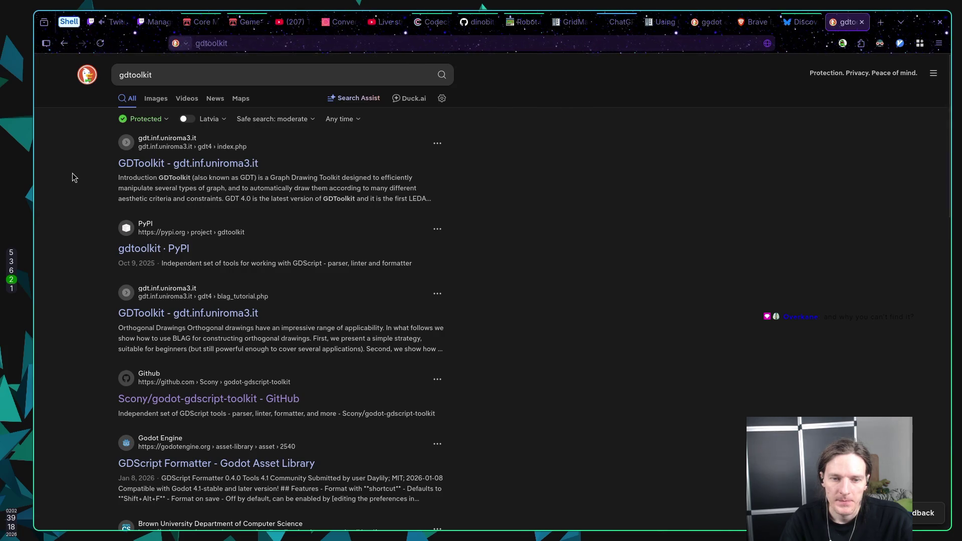
{"action": "scroll", "coordinate": [72, 176], "scroll_direction": "down", "scroll_amount": 3}
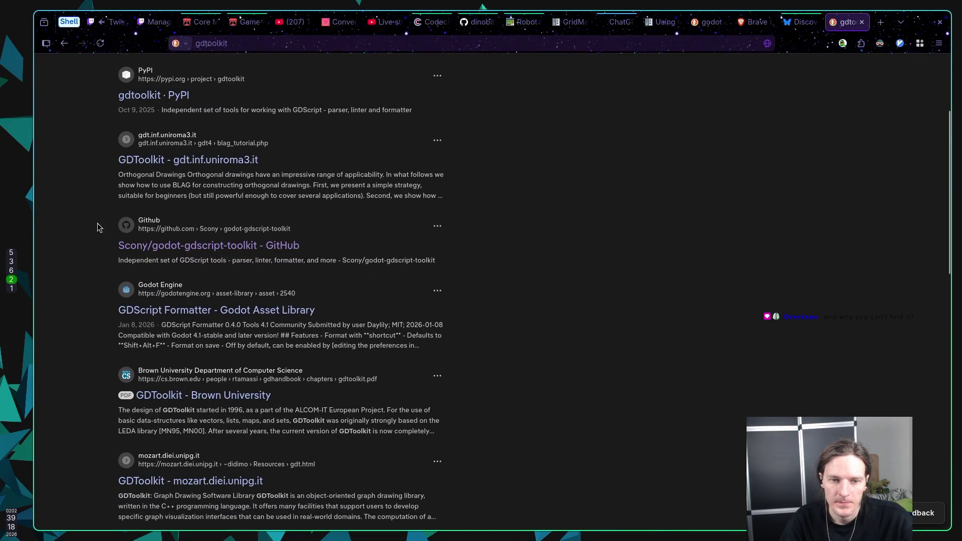
{"action": "left_click", "coordinate": [162, 248]}
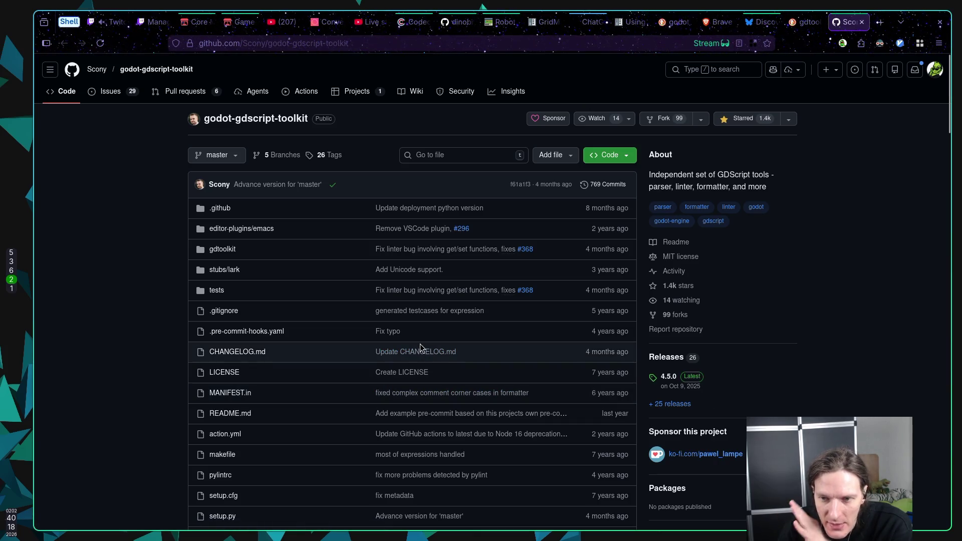
Read the README's gdformat and pre-commit sections, return to the top, then switch to Neovim
{"action": "scroll", "coordinate": [438, 326], "scroll_direction": "down", "scroll_amount": 9}
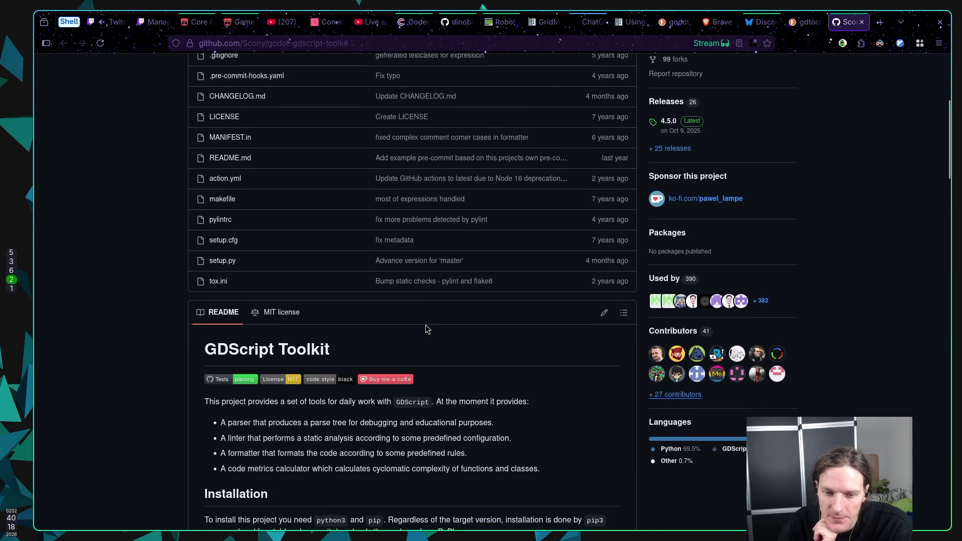
{"action": "scroll", "coordinate": [422, 325], "scroll_direction": "down", "scroll_amount": 4}
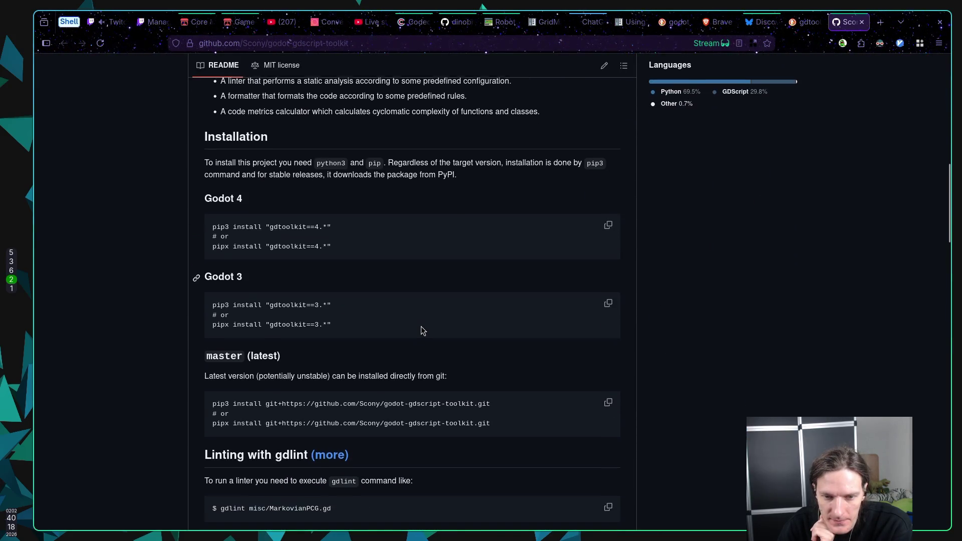
{"action": "scroll", "coordinate": [421, 328], "scroll_direction": "down", "scroll_amount": 5}
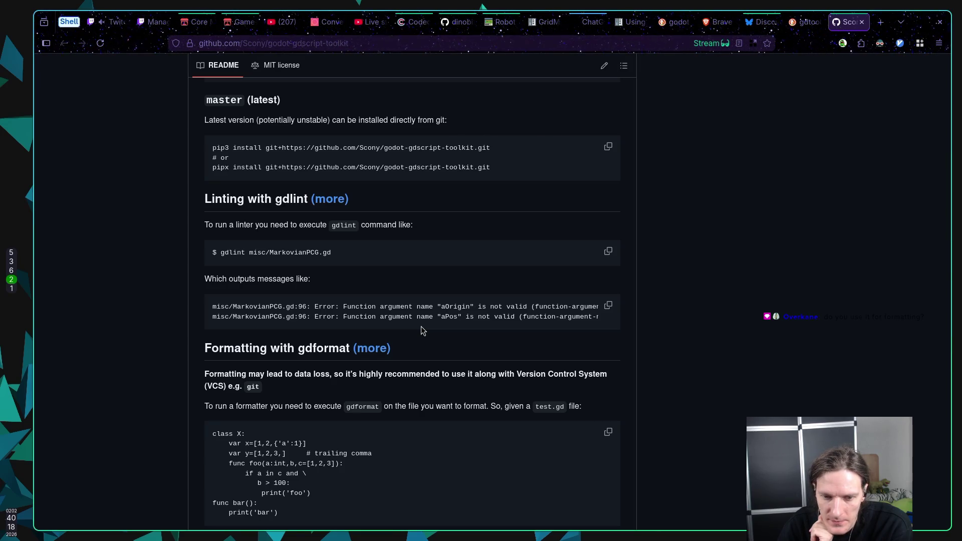
{"action": "scroll", "coordinate": [421, 326], "scroll_direction": "down", "scroll_amount": 4}
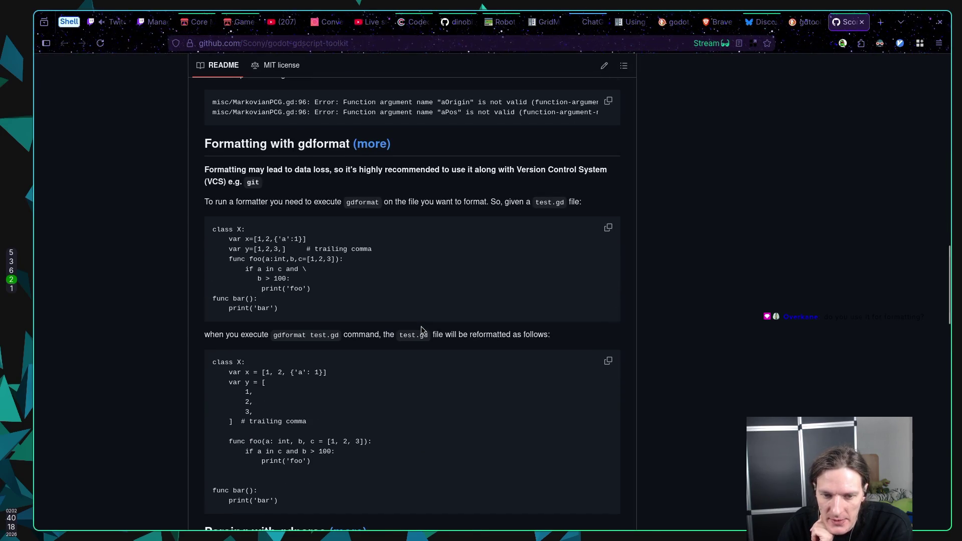
{"action": "scroll", "coordinate": [420, 327], "scroll_direction": "down", "scroll_amount": 3}
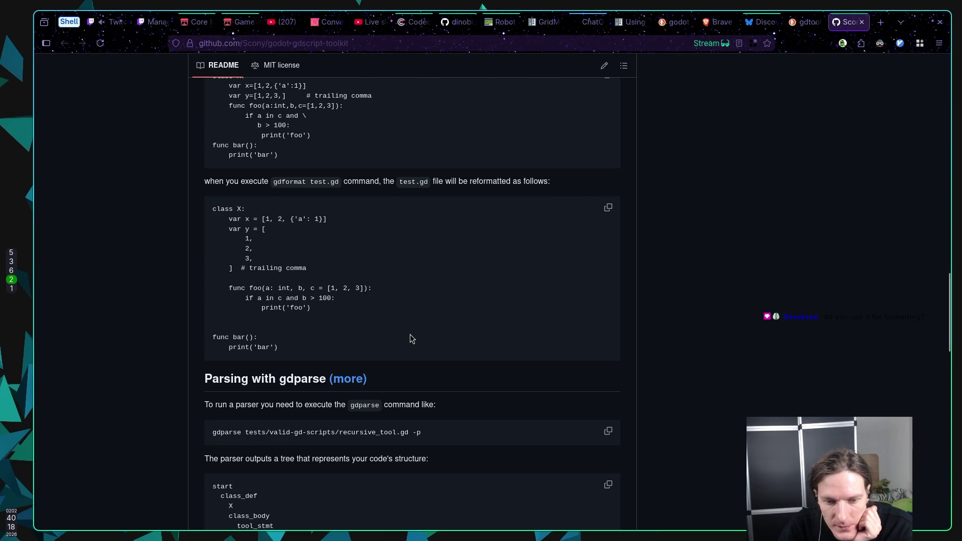
{"action": "scroll", "coordinate": [410, 339], "scroll_direction": "down", "scroll_amount": 6}
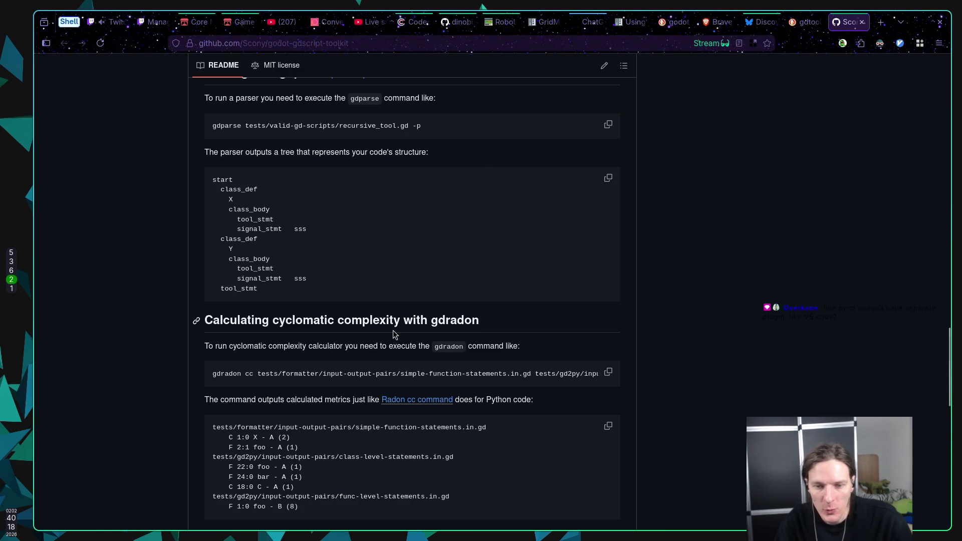
{"action": "scroll", "coordinate": [359, 321], "scroll_direction": "down", "scroll_amount": 3}
{"action": "scroll", "coordinate": [359, 321], "scroll_direction": "down", "scroll_amount": 3}
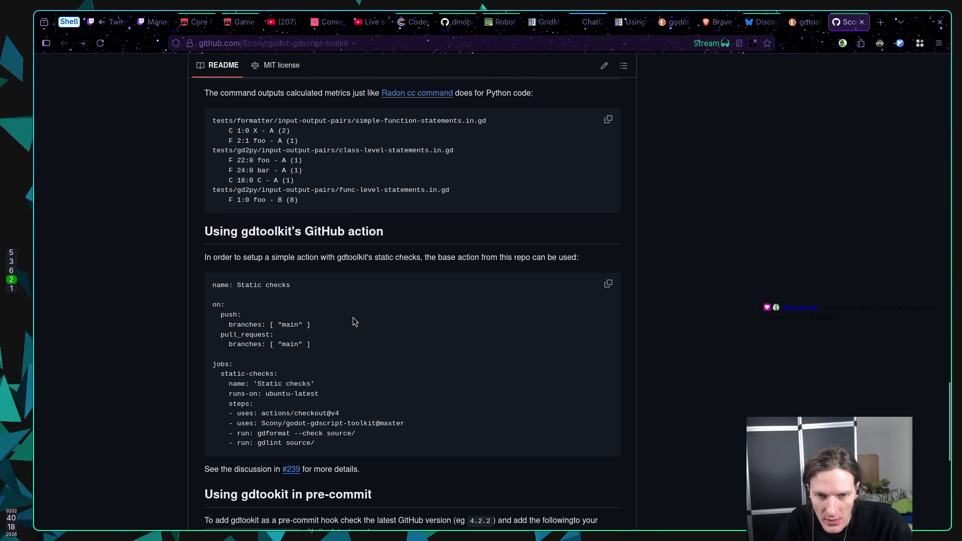
{"action": "scroll", "coordinate": [353, 321], "scroll_direction": "down", "scroll_amount": 5}
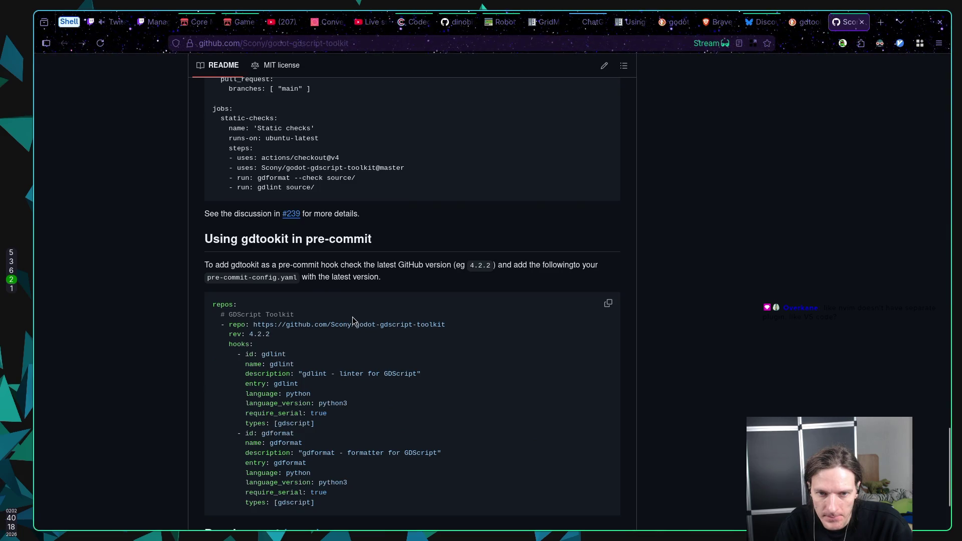
{"action": "scroll", "coordinate": [353, 321], "scroll_direction": "down", "scroll_amount": 2}
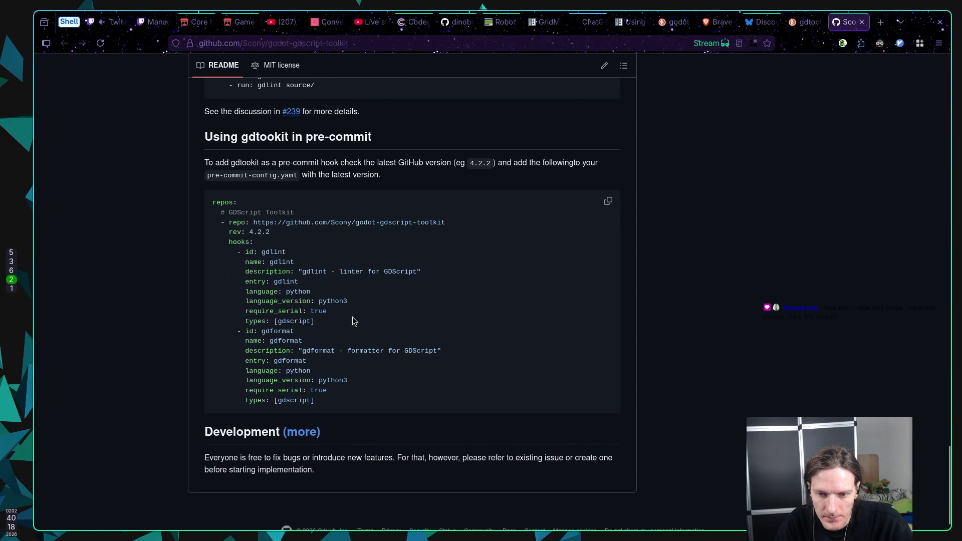
{"action": "scroll", "coordinate": [353, 321], "scroll_direction": "up", "scroll_amount": 10}
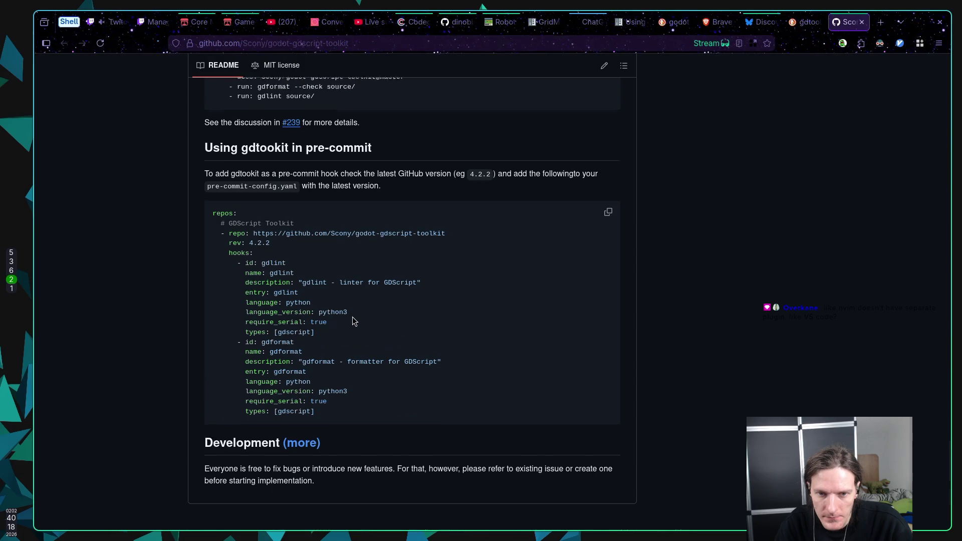
{"action": "scroll", "coordinate": [353, 321], "scroll_direction": "up", "scroll_amount": 20}
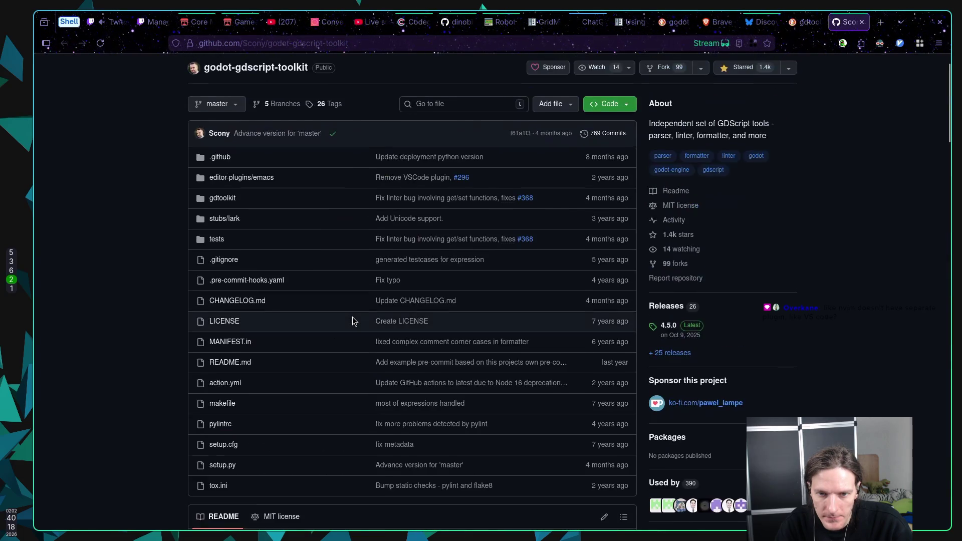
{"action": "key", "text": "super+1"}
Restart Neovim, delete the blank line above func die() in basic_shell.gd, and save
{"action": "type", "text": ":q"}
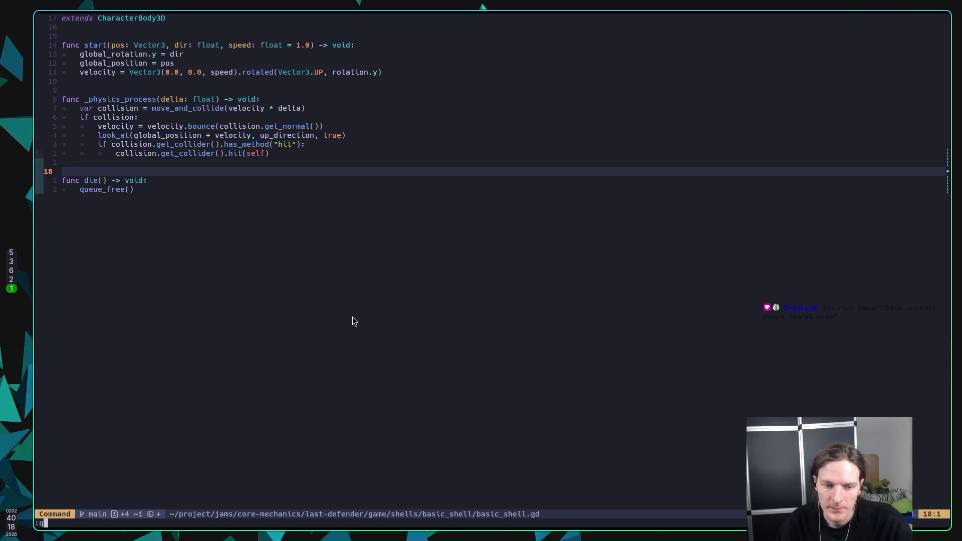
{"action": "key", "text": "Return"}
{"action": "type", "text": "nvim"}
{"action": "key", "text": "Return"}
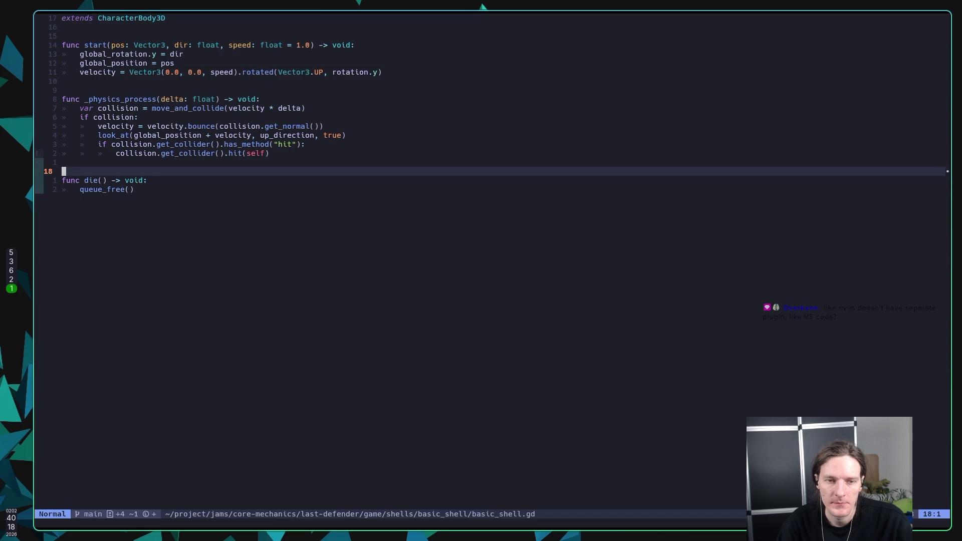
{"action": "type", "text": ":w"}
{"action": "key", "text": "Return"}
{"action": "key", "text": "d"}
{"action": "key", "text": "d"}
{"action": "type", "text": ":w"}
{"action": "key", "text": "Return"}
Bring up the Mason package manager with :Mason
{"action": "type", "text": "j"}
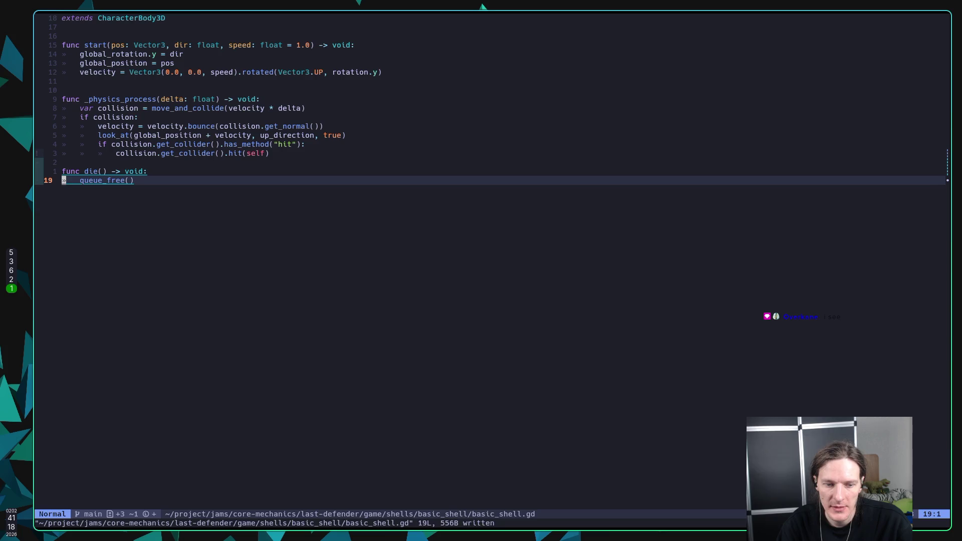
{"action": "type", "text": ":Gd"}
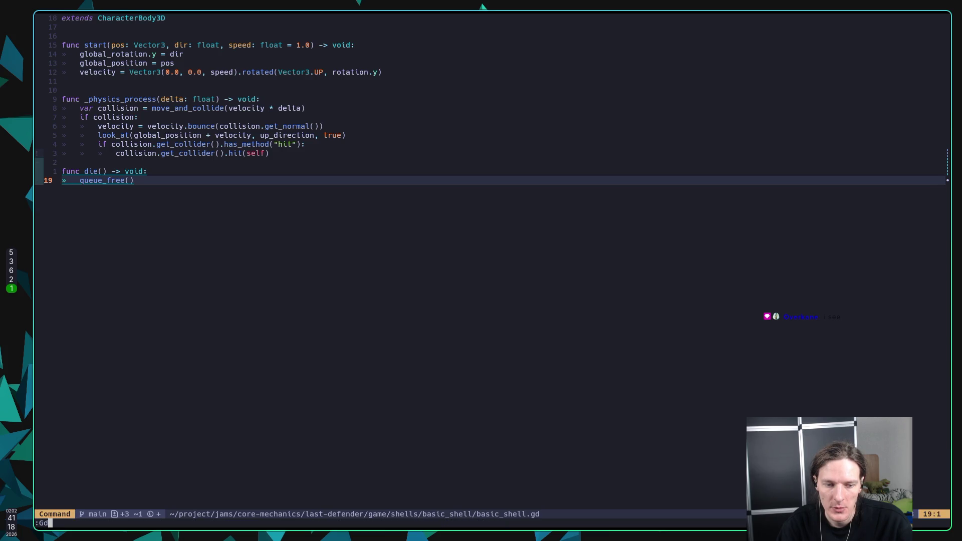
{"action": "key", "text": "Tab"}
{"action": "key", "text": "Tab"}
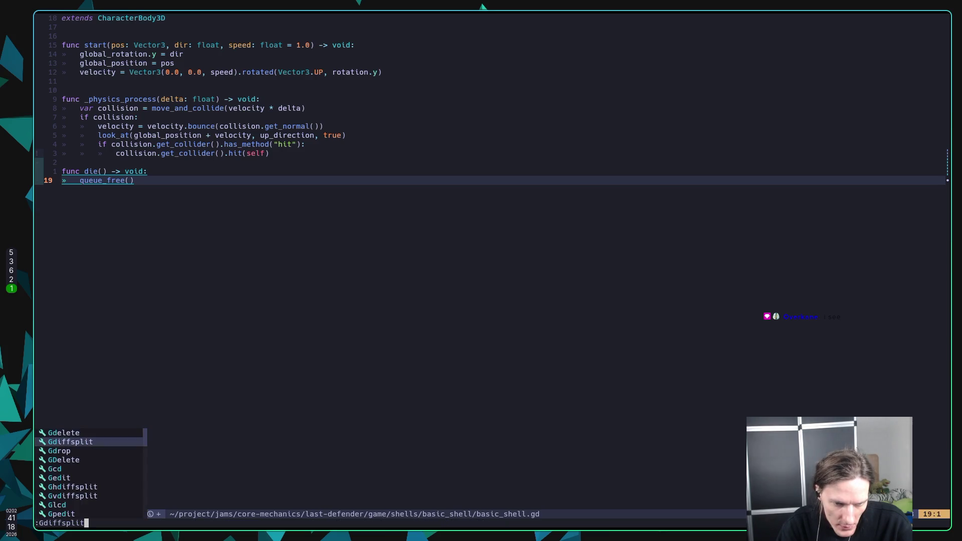
{"action": "key", "text": "BackSpace"}
{"action": "key", "text": "BackSpace"}
{"action": "key", "text": "BackSpace"}
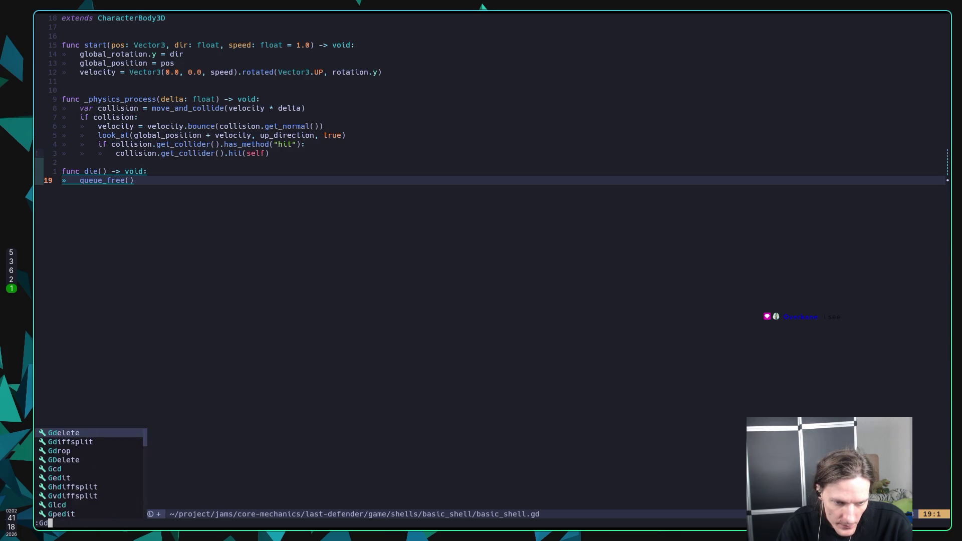
{"action": "type", "text": "to"}
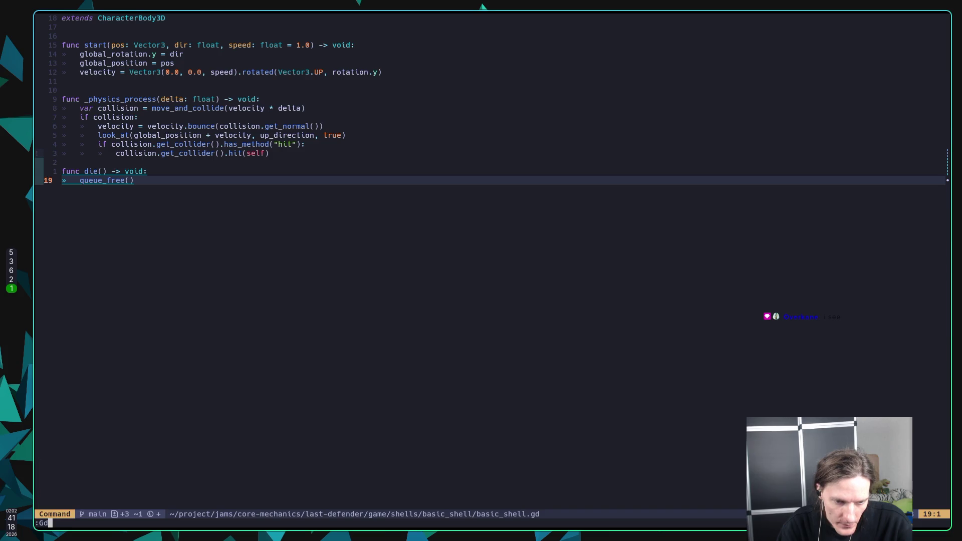
{"action": "key", "text": "BackSpace"}
{"action": "type", "text": ":Mason"}
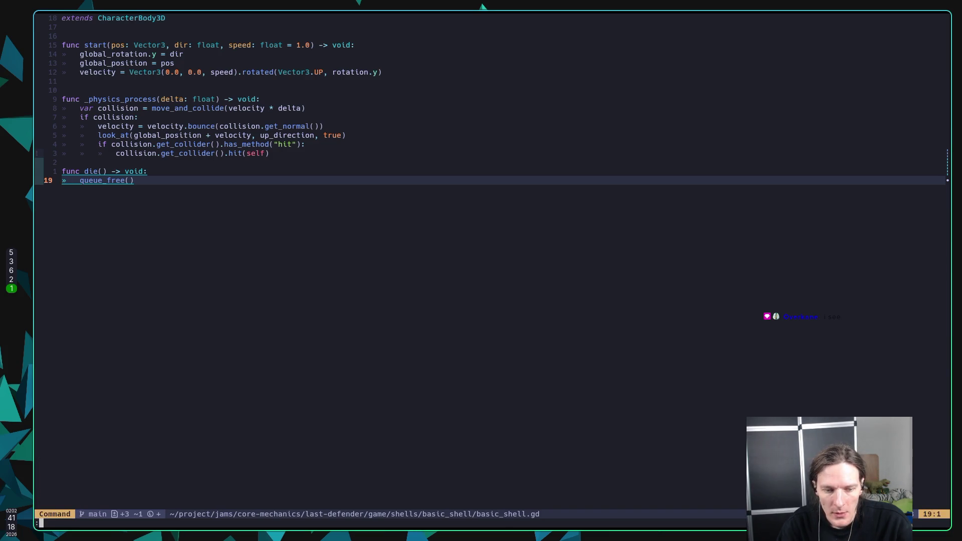
{"action": "key", "text": "Return"}
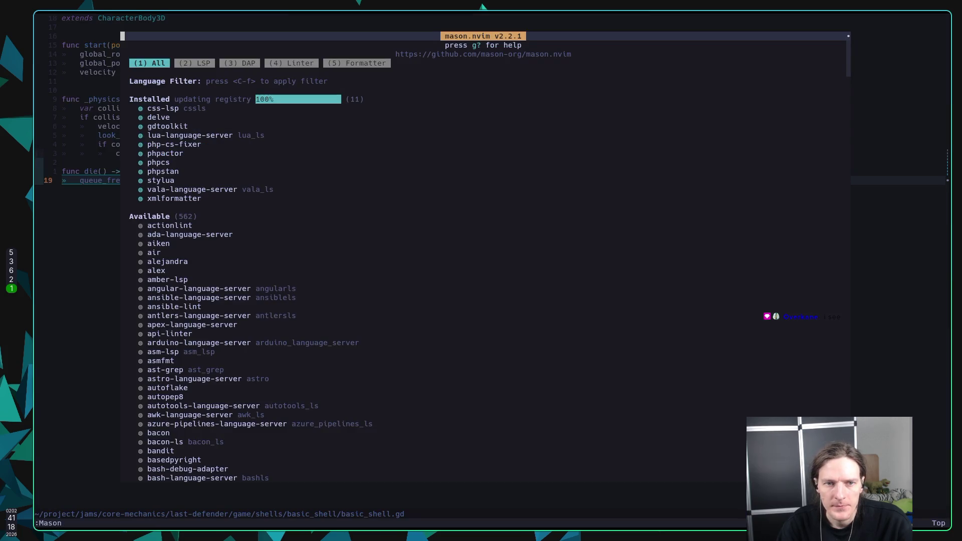
Expand Mason's gdtoolkit entry to show its version 4.5.0 details
{"action": "key", "text": "j"}
{"action": "key", "text": "j"}
{"action": "key", "text": "j"}
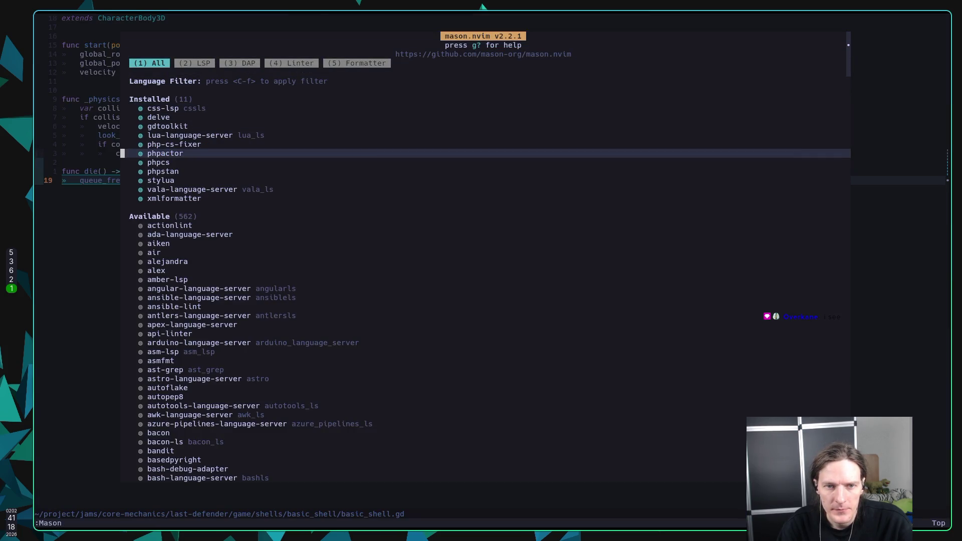
{"action": "key", "text": "j"}
{"action": "key", "text": "k"}
{"action": "key", "text": "k"}
{"action": "key", "text": "k"}
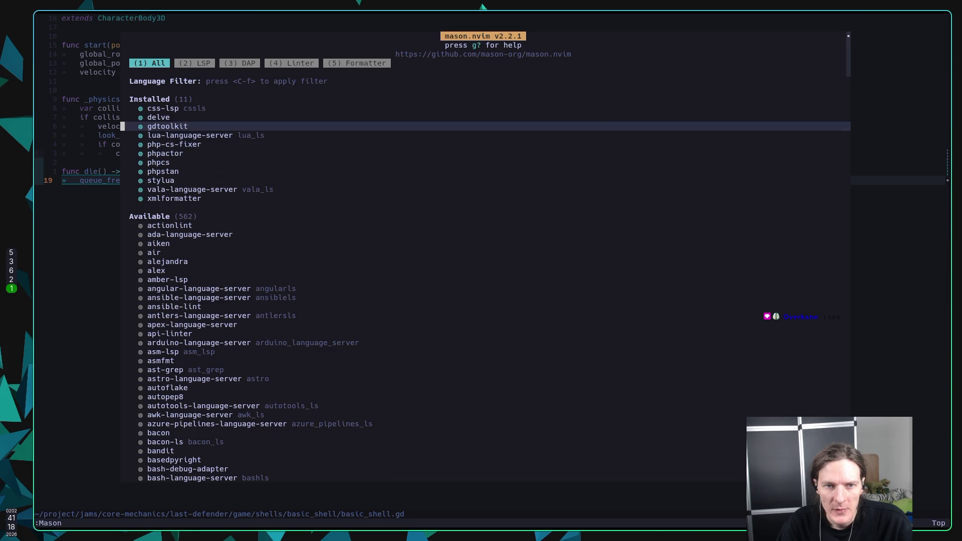
{"action": "key", "text": "space"}
{"action": "key", "text": "space"}
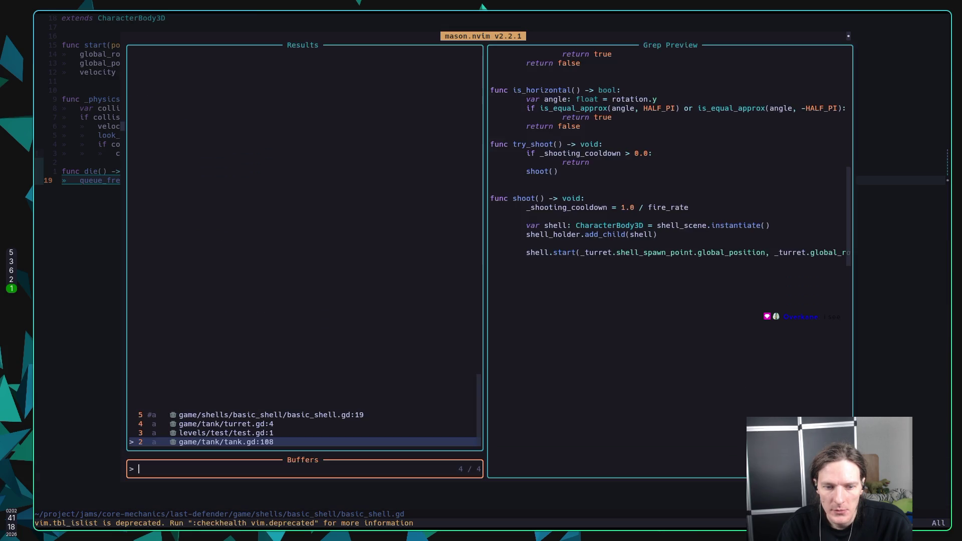
{"action": "key", "text": "Escape"}
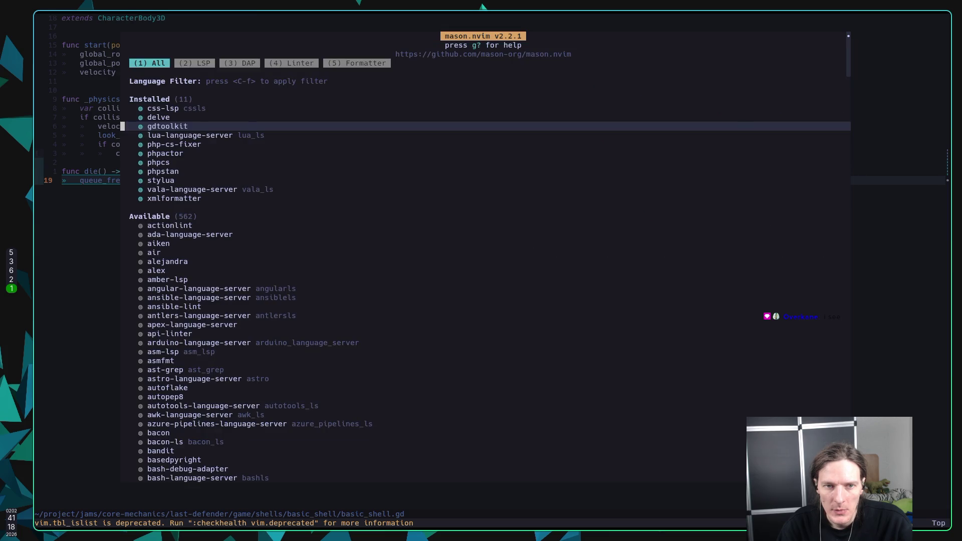
{"action": "key", "text": "Return"}
Check gdtoolkit's gdlint and gdformat executables, then close Mason
{"action": "key", "text": "j"}
{"action": "key", "text": "j"}
{"action": "key", "text": "j"}
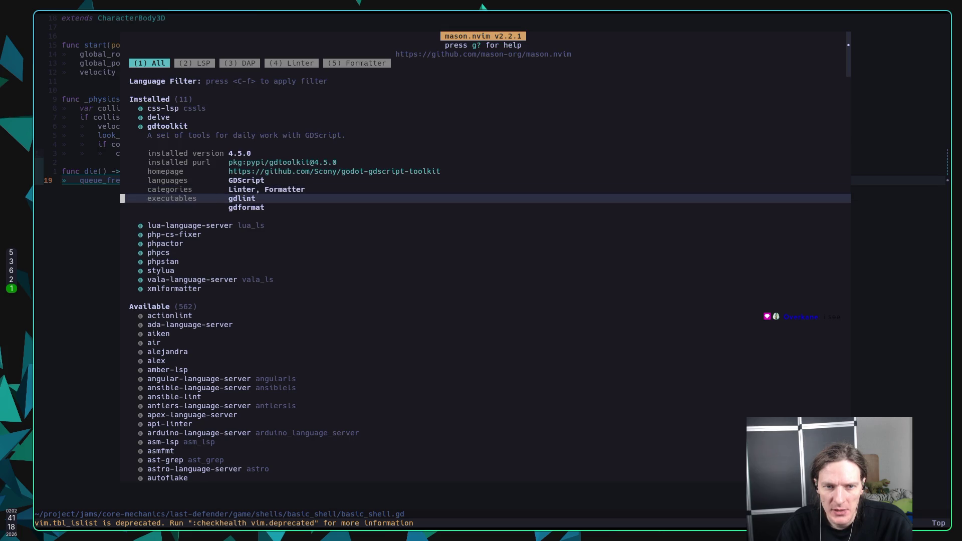
{"action": "key", "text": "j"}
{"action": "key", "text": "k"}
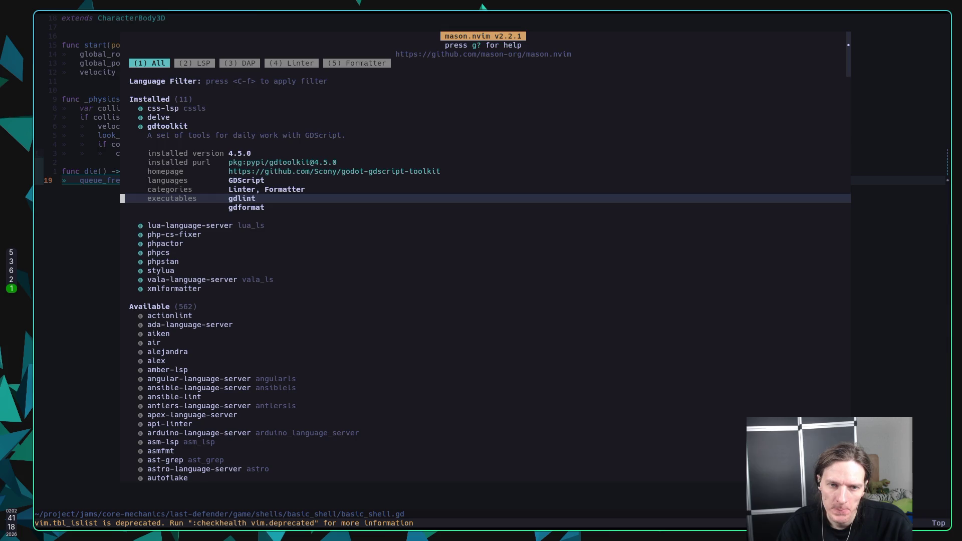
{"action": "key", "text": "j"}
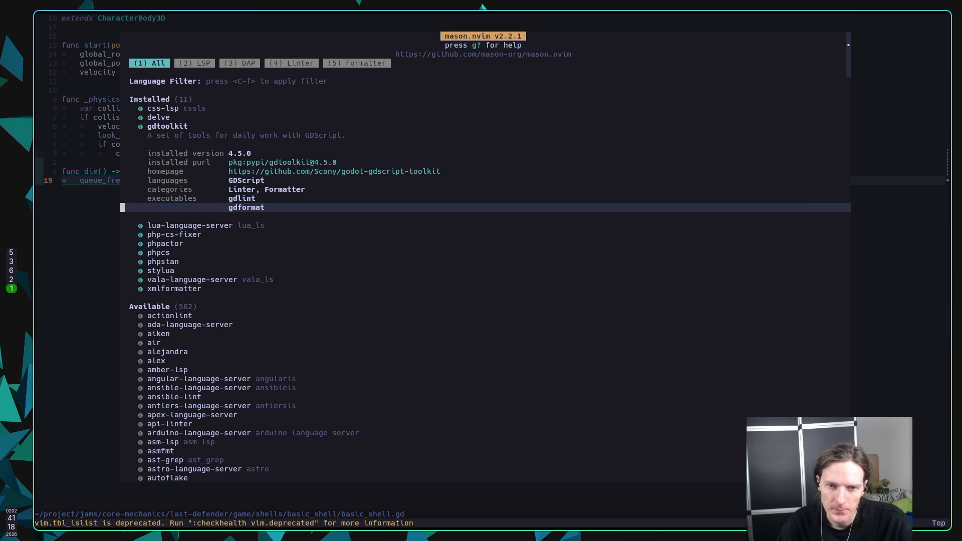
{"action": "key", "text": "j"}
{"action": "key", "text": "k"}
{"action": "key", "text": "k"}
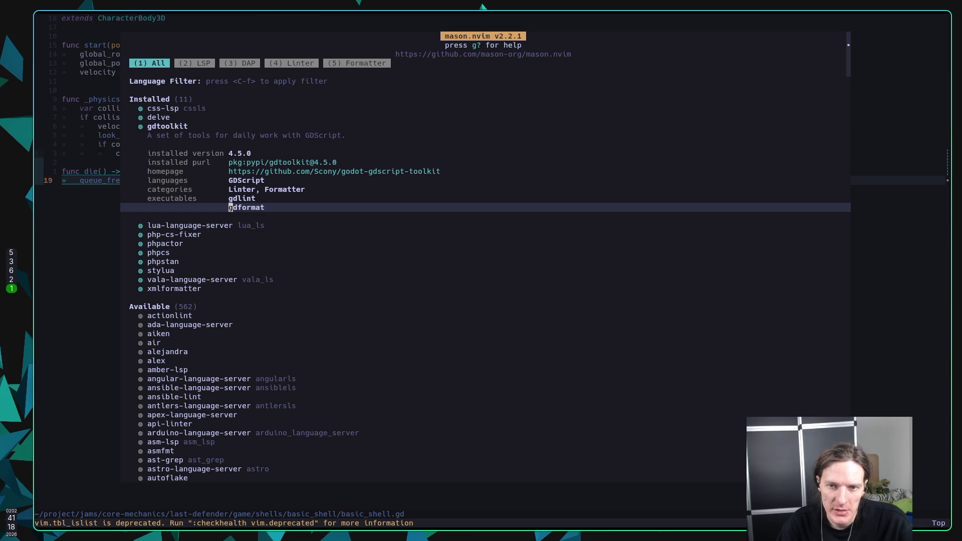
{"action": "type", "text": ":qjkj"}
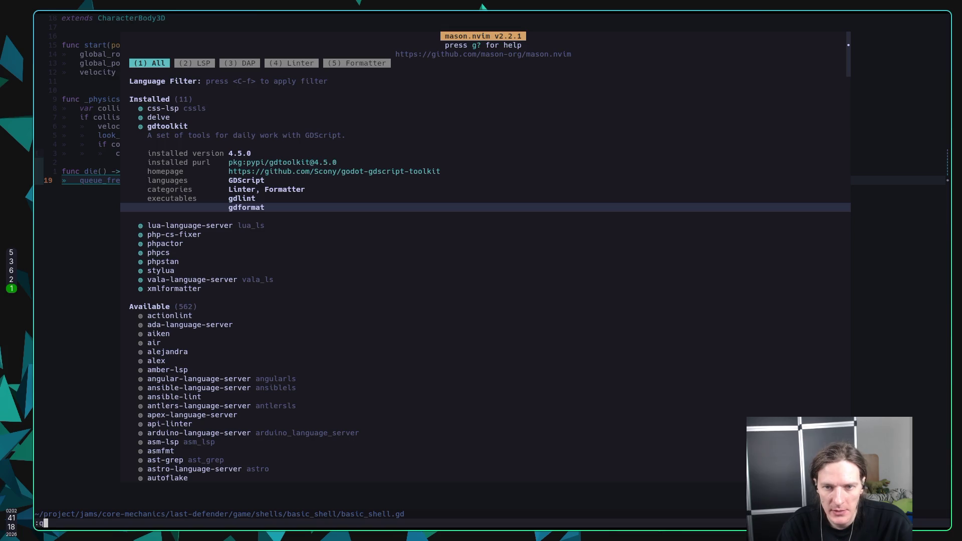
{"action": "key", "text": "BackSpace"}
{"action": "key", "text": "BackSpace"}
{"action": "key", "text": "BackSpace"}
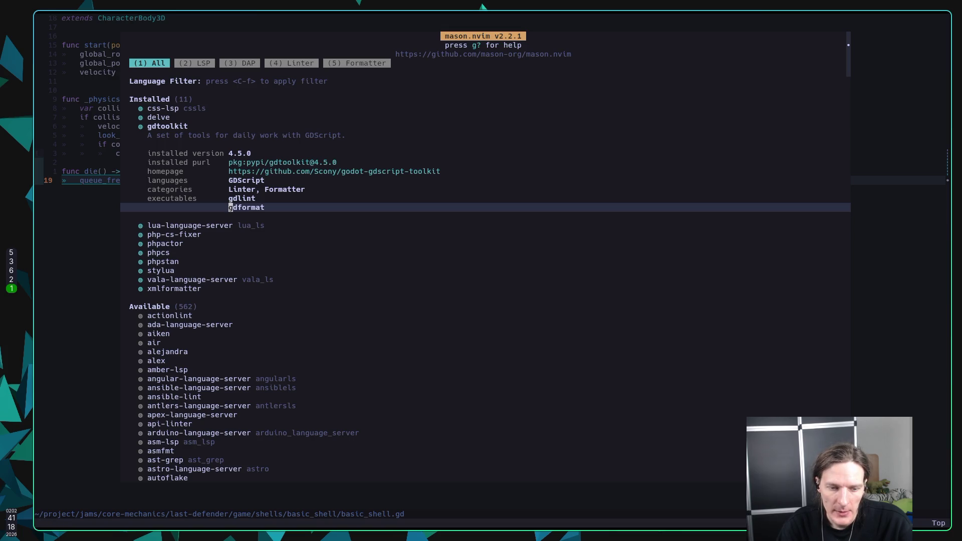
{"action": "type", "text": "q"}
{"action": "type", "text": ":"}
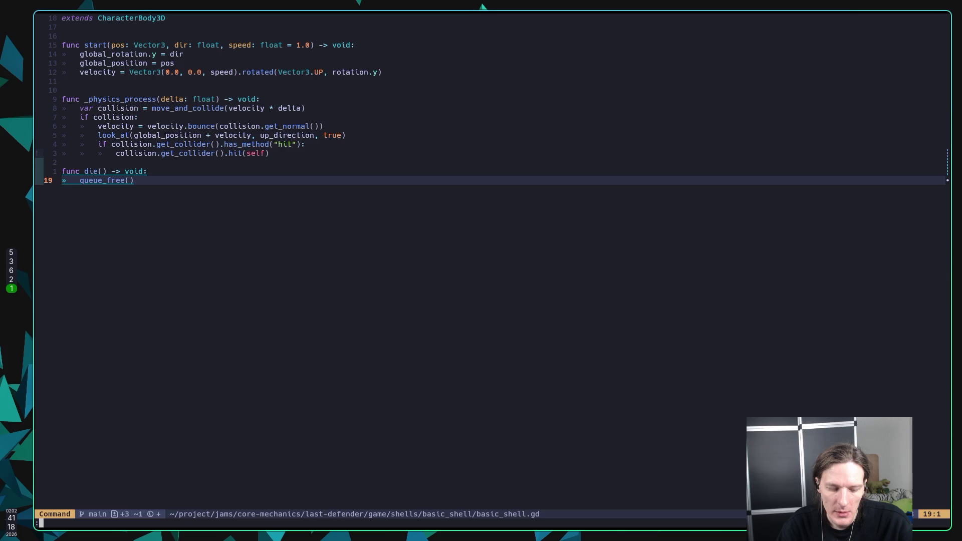
{"action": "type", "text": "gd"}
{"action": "type", "text": "format"}
{"action": "key", "text": "Return"}
{"action": "type", "text": ":Gd"}
{"action": "key", "text": "Tab"}
{"action": "key", "text": "Tab"}
{"action": "key", "text": "Tab"}
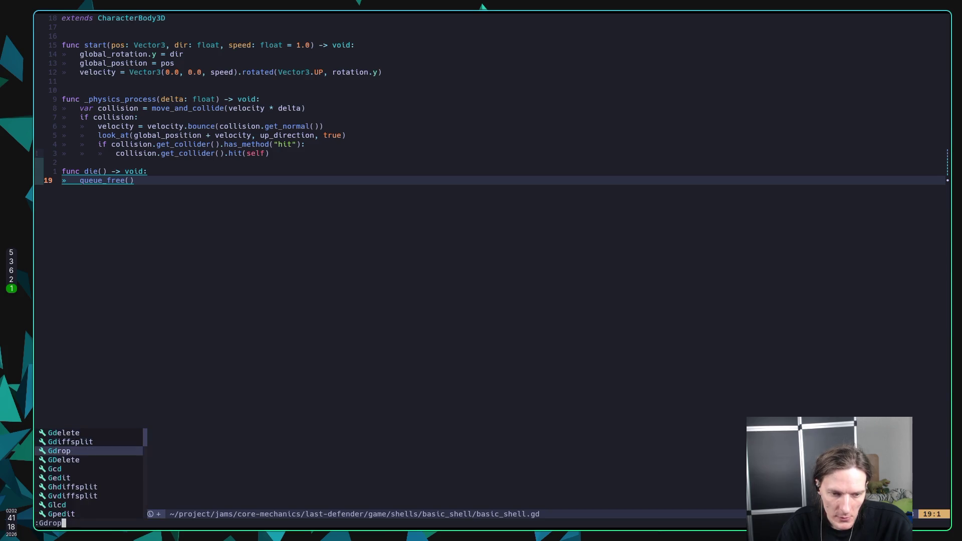
{"action": "key", "text": "Tab"}
{"action": "key", "text": "Tab"}
{"action": "key", "text": "Tab"}
{"action": "key", "text": "Escape"}
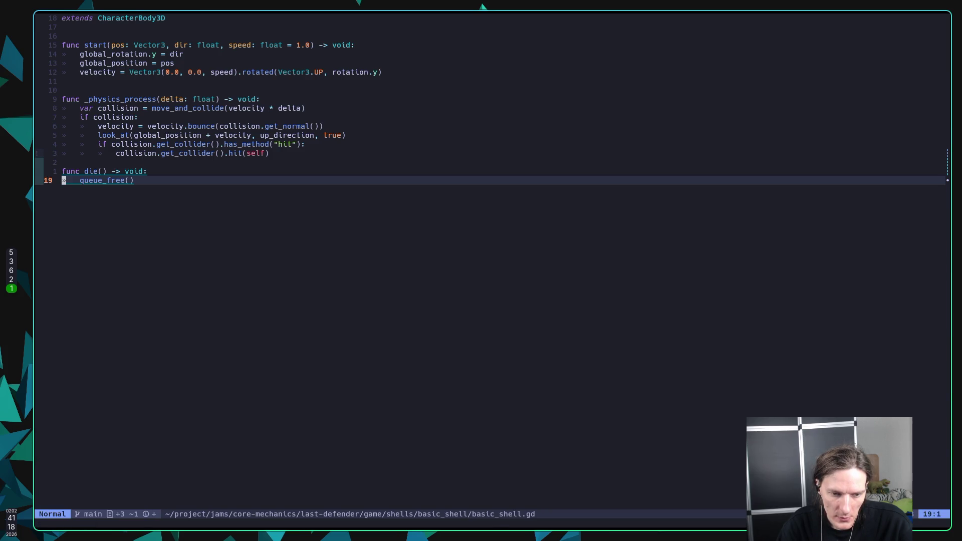
{"action": "type", "text": ": Gdfor"}
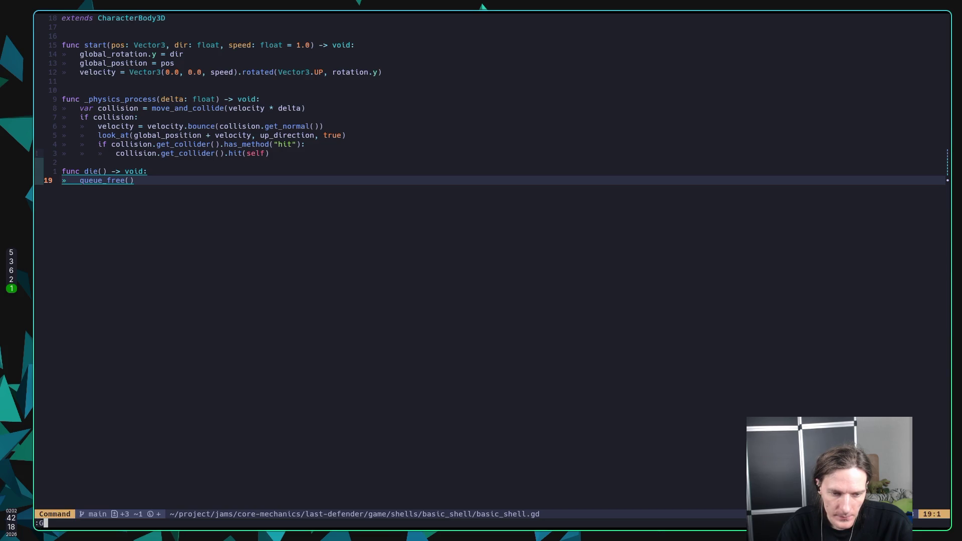
{"action": "type", "text": "mat"}
{"action": "key", "text": "Return"}
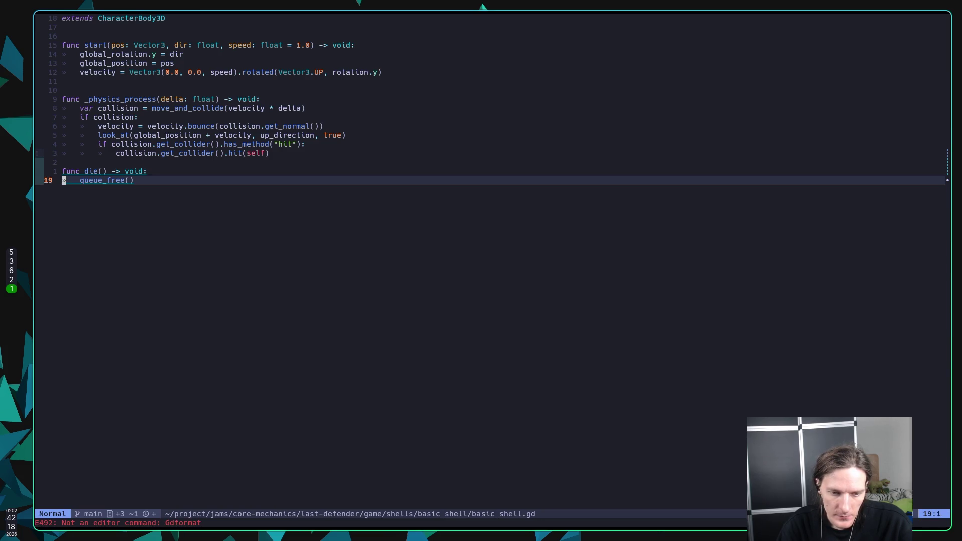
{"action": "type", "text": "kk:w"}
{"action": "key", "text": "Return"}
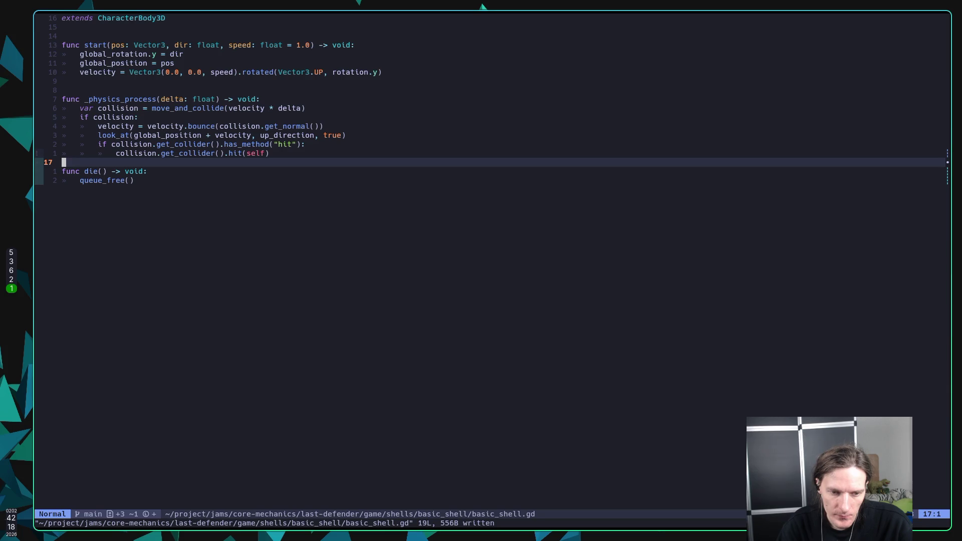
{"action": "key", "text": "space"}
{"action": "key", "text": "s"}
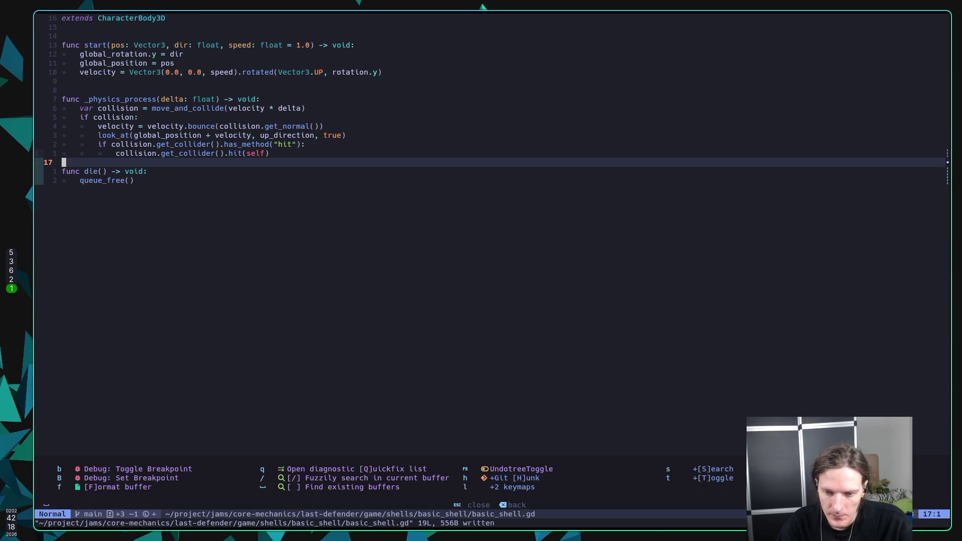
{"action": "key", "text": "n"}
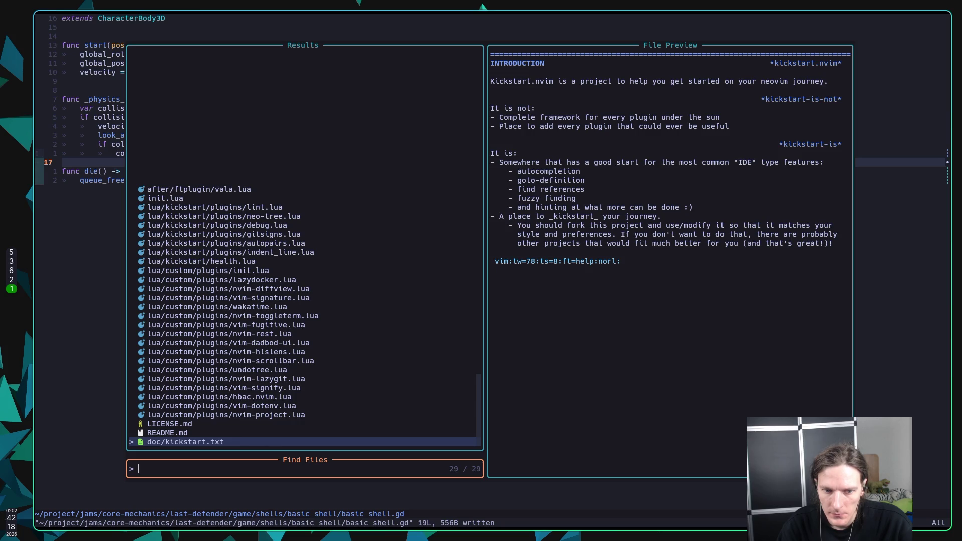
Filter the config file finder by 'ini' and open init.lua at its last line
{"action": "type", "text": "ini"}
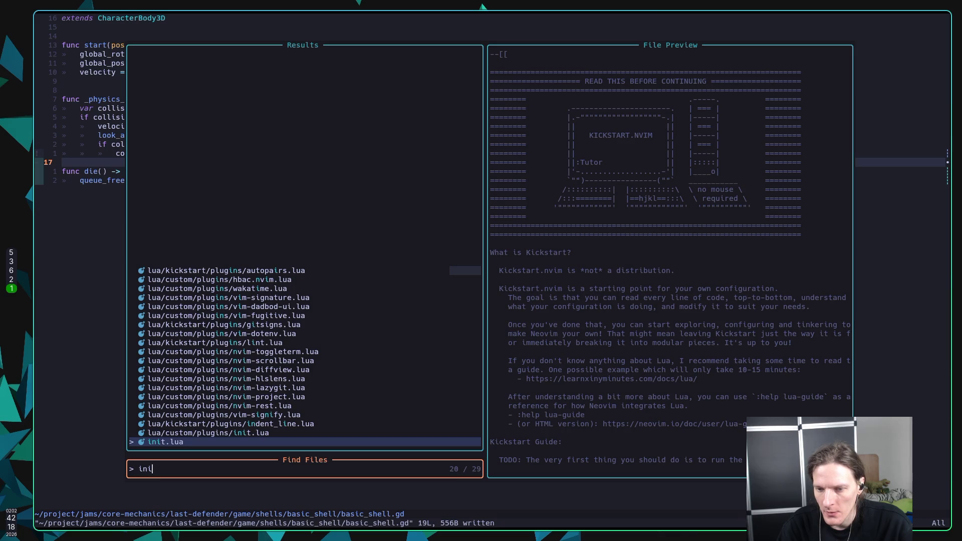
{"action": "key", "text": "Return"}
{"action": "key", "text": "shift+g"}
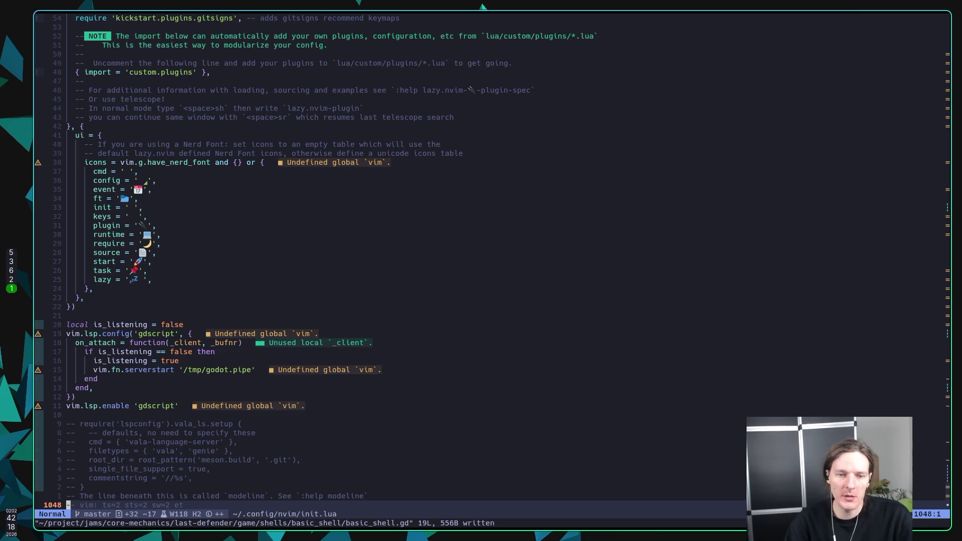
Move up init.lua from the gdscript LSP setup to the luasnip snippets line
{"action": "key", "text": "k"}
{"action": "key", "text": "k"}
{"action": "key", "text": "k"}
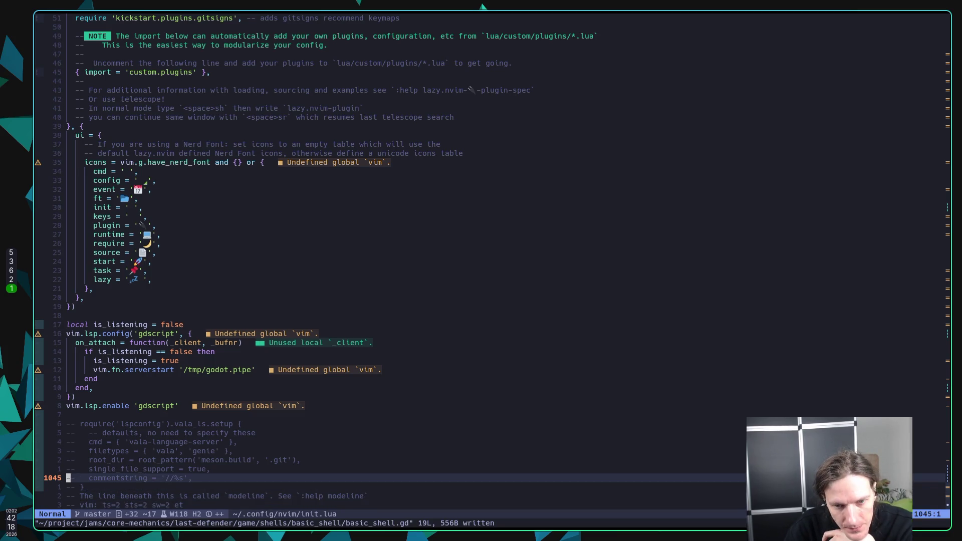
{"action": "key", "text": "k"}
{"action": "key", "text": "k"}
{"action": "key", "text": "k"}
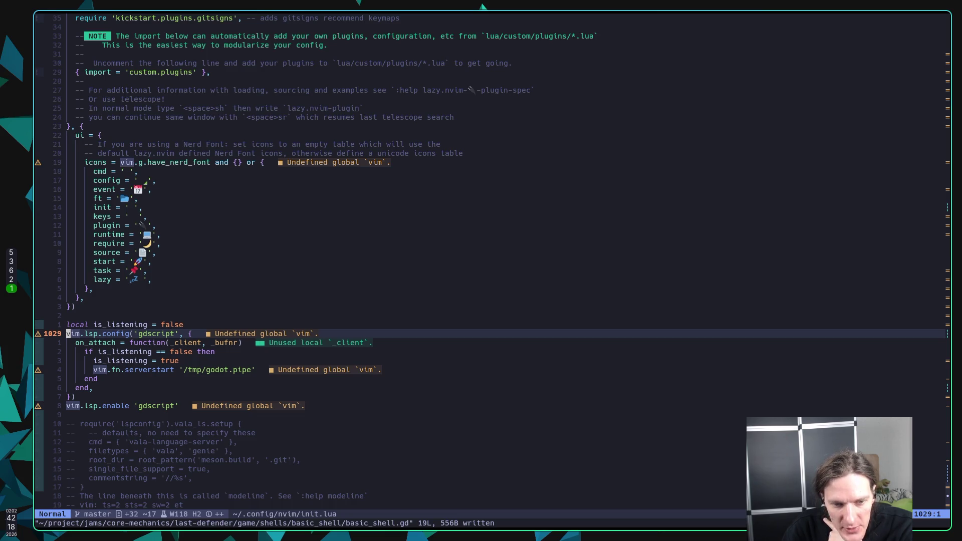
{"action": "key", "text": "j"}
{"action": "key", "text": "j"}
{"action": "key", "text": "j"}
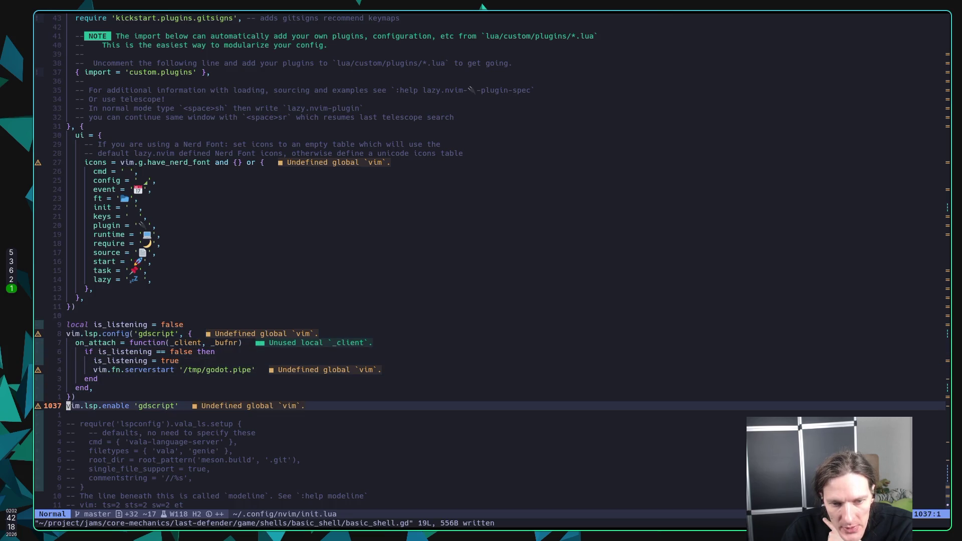
{"action": "key", "text": "w"}
{"action": "key", "text": "w"}
{"action": "key", "text": "w"}
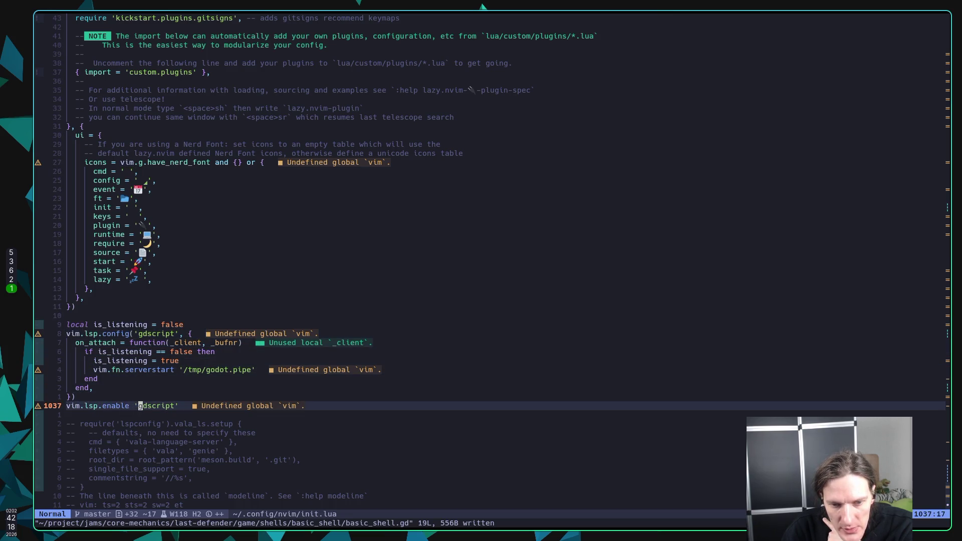
{"action": "key", "text": "k"}
{"action": "key", "text": "k"}
{"action": "key", "text": "k"}
{"action": "key", "text": "k"}
{"action": "key", "text": "k"}
{"action": "key", "text": "k"}
{"action": "key", "text": "k"}
{"action": "key", "text": "k"}
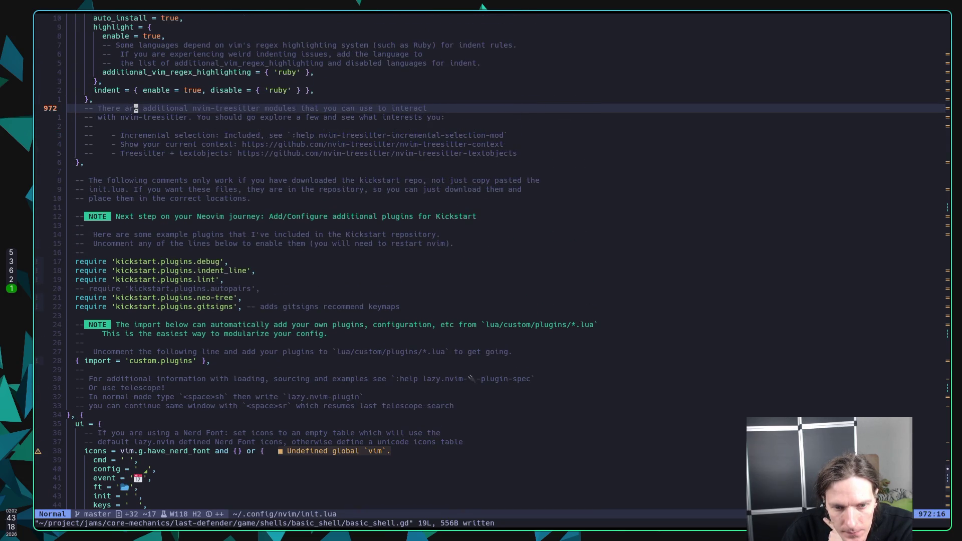
{"action": "key", "text": "k"}
{"action": "key", "text": "k"}
{"action": "key", "text": "k"}
{"action": "key", "text": "k"}
{"action": "key", "text": "k"}
{"action": "key", "text": "k"}
{"action": "key", "text": "j"}
{"action": "key", "text": "j"}
{"action": "key", "text": "j"}
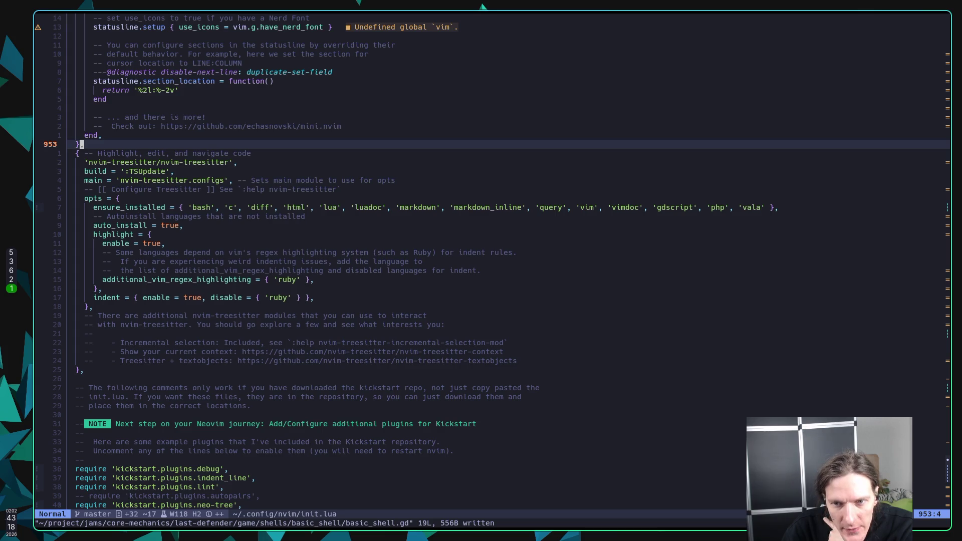
{"action": "key", "text": "k"}
{"action": "key", "text": "k"}
{"action": "key", "text": "k"}
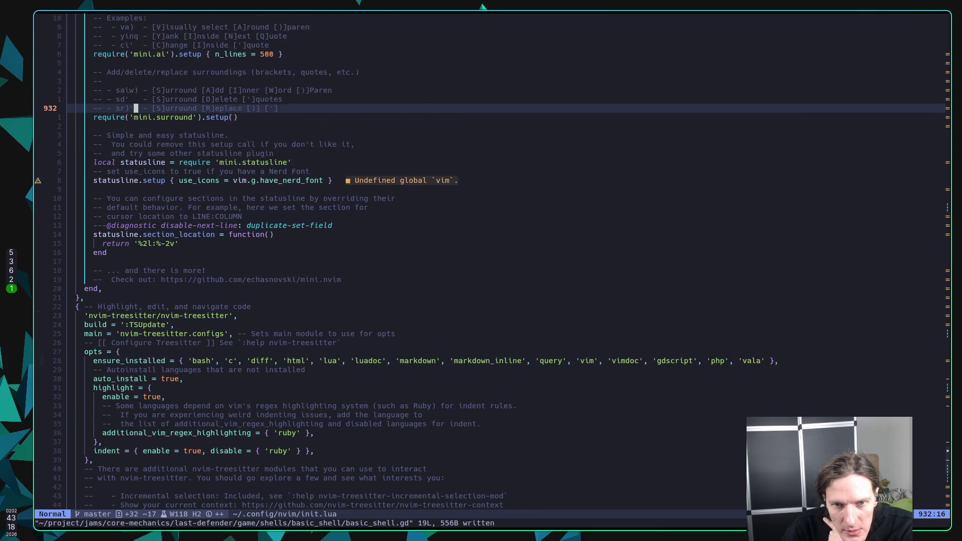
{"action": "key", "text": "k"}
{"action": "key", "text": "k"}
{"action": "key", "text": "k"}
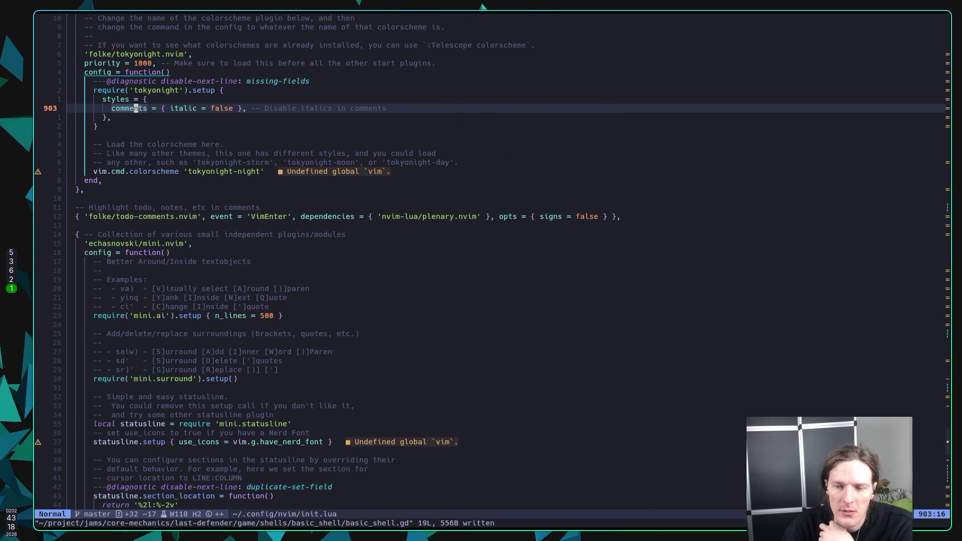
{"action": "key", "text": "k"}
{"action": "key", "text": "k"}
{"action": "key", "text": "k"}
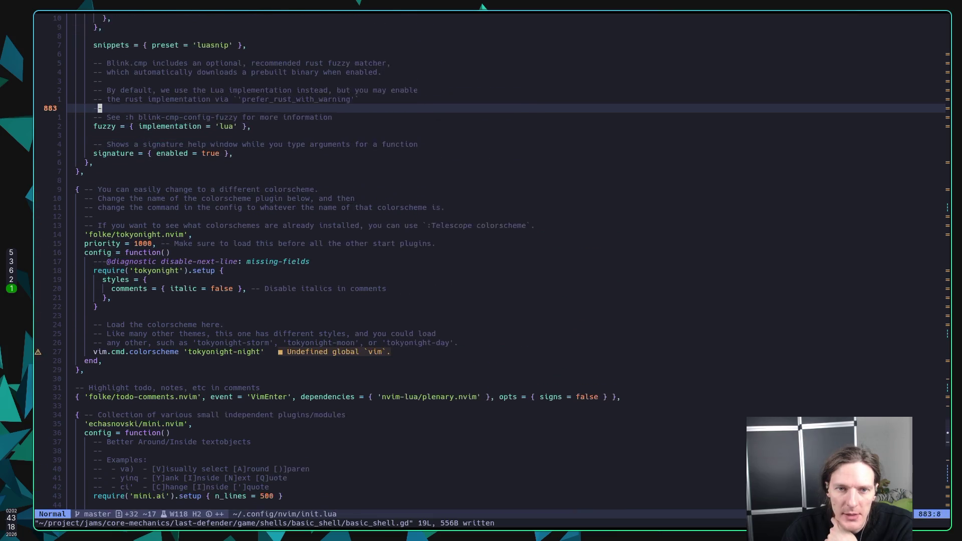
{"action": "key", "text": "k"}
{"action": "key", "text": "k"}
{"action": "key", "text": "k"}
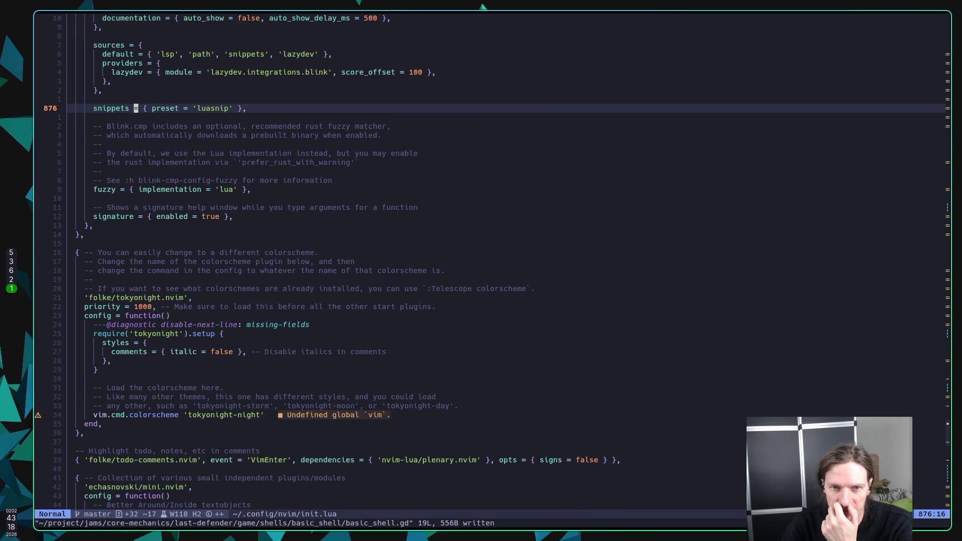
Search init.lua for 'gdtoolkit'
{"action": "type", "text": "/g"}
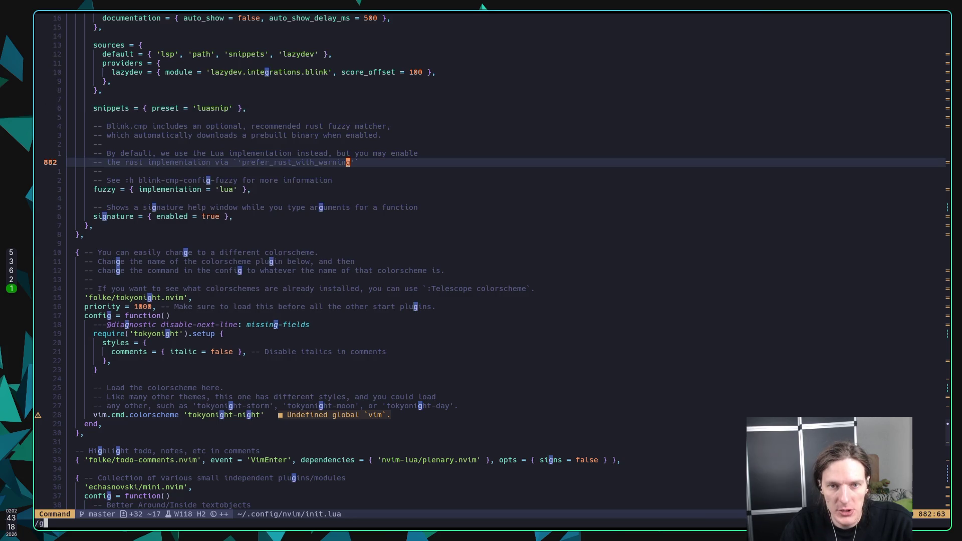
{"action": "type", "text": "d"}
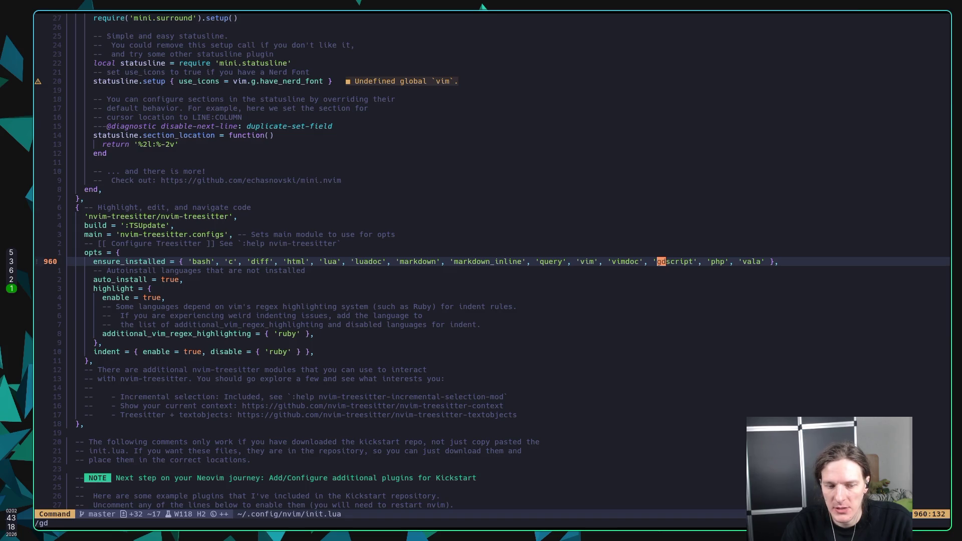
{"action": "type", "text": "t"}
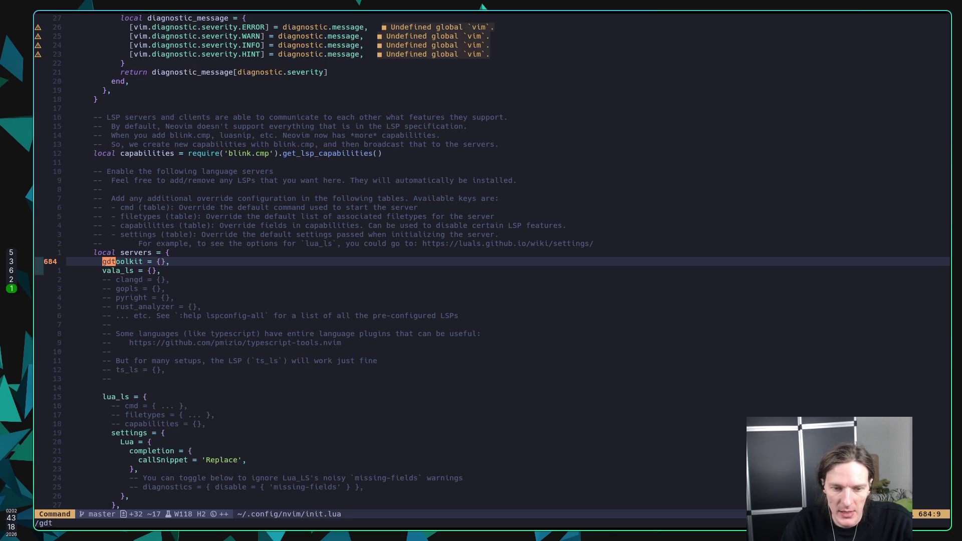
{"action": "type", "text": "y"}
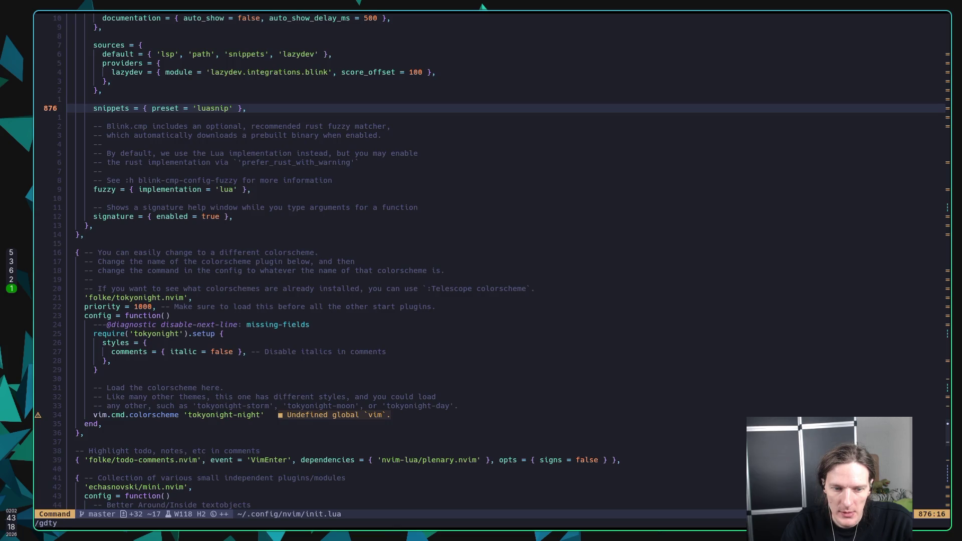
{"action": "key", "text": "BackSpace"}
{"action": "type", "text": "oolkit"}
{"action": "key", "text": "Return"}
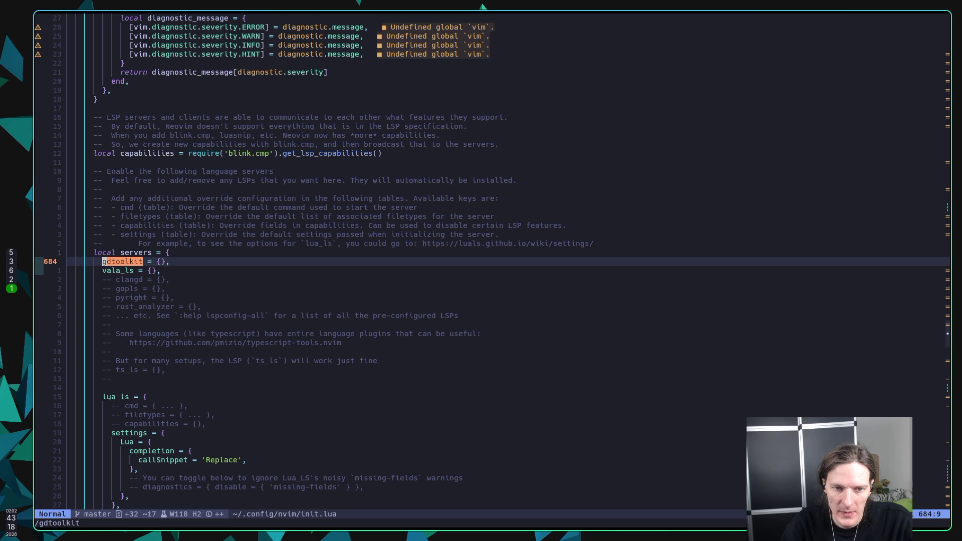
Step through the 'gd' matches: gdformat formatter, treesitter parser, LSP config; then switch to Godot
{"action": "type", "text": "/gd"}
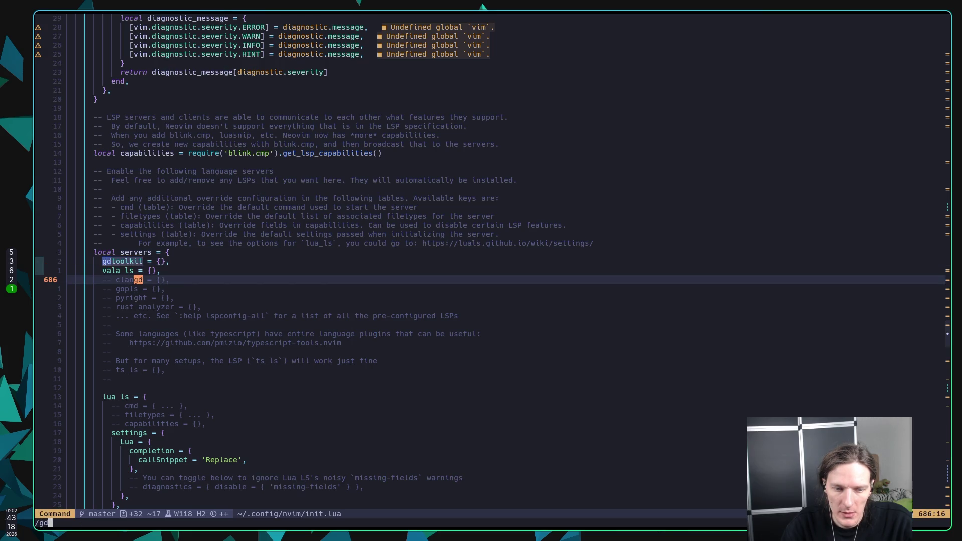
{"action": "key", "text": "Return"}
{"action": "key", "text": "n"}
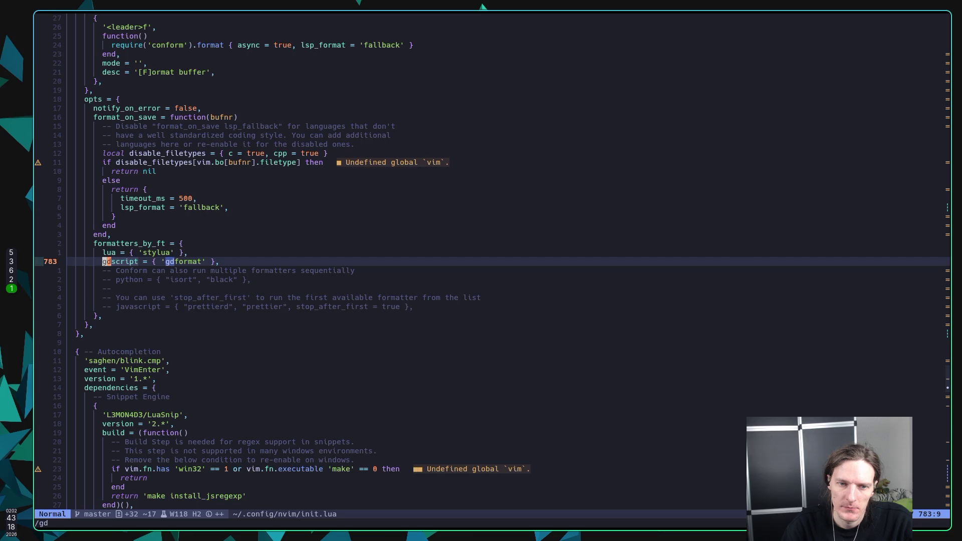
{"action": "key", "text": "n"}
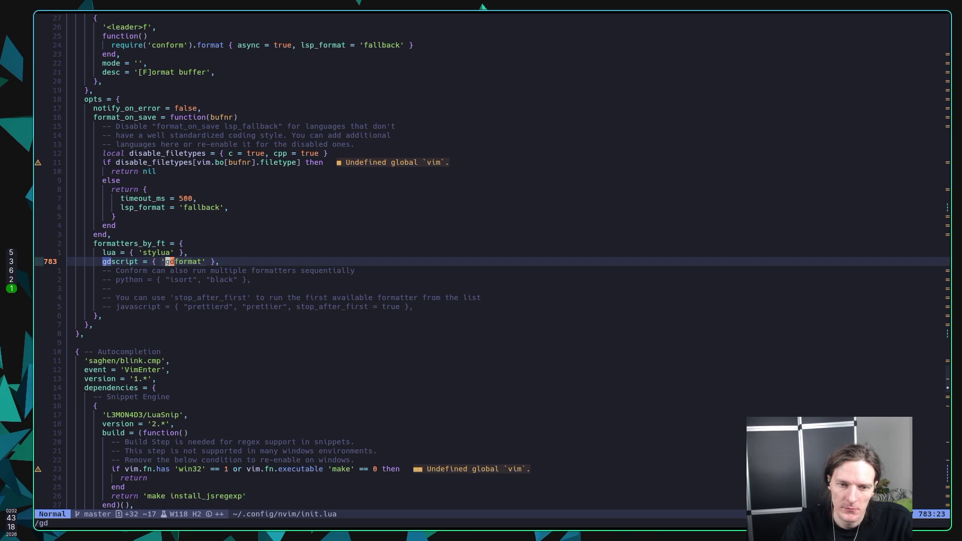
{"action": "key", "text": "n"}
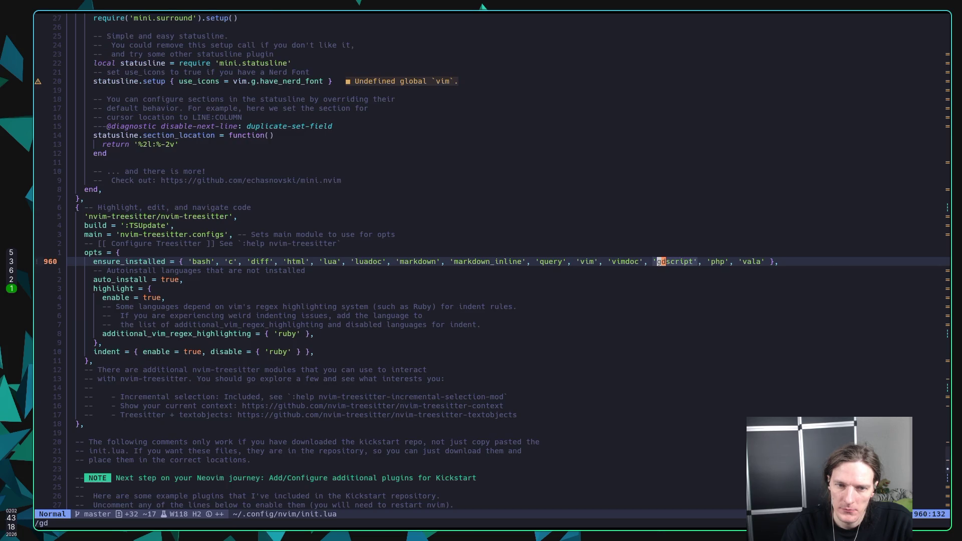
{"action": "key", "text": "n"}
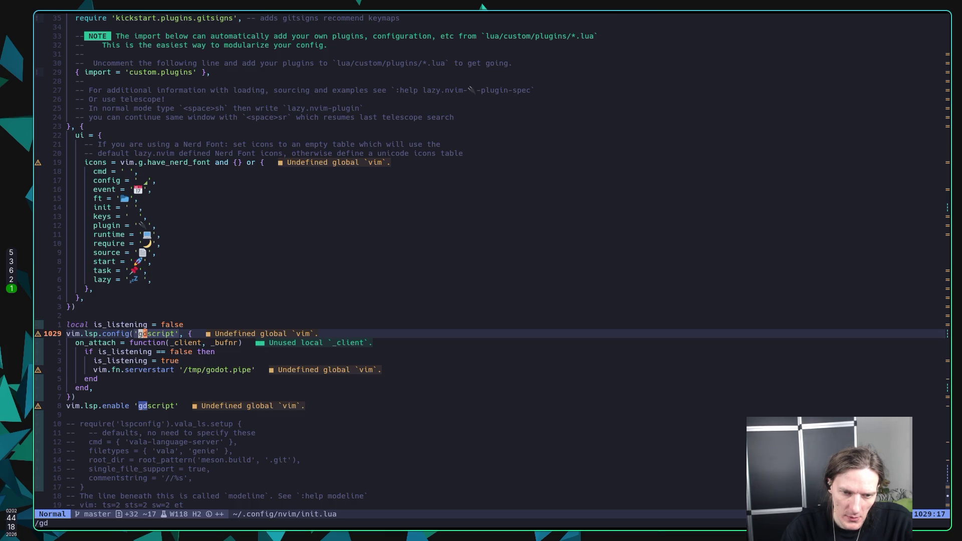
{"action": "key", "text": "n"}
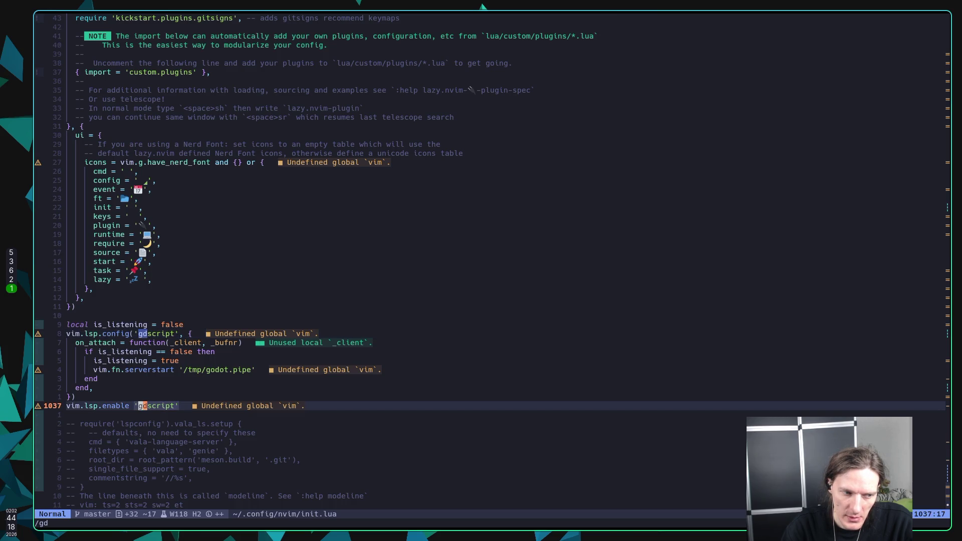
{"action": "key", "text": "super+5"}
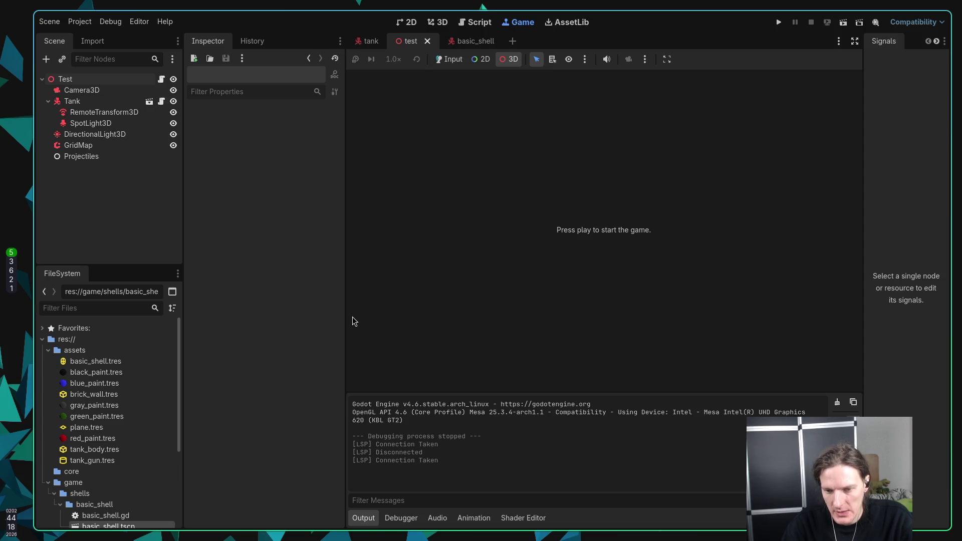
Return to the Neovim workspace showing init.lua at the gdscript LSP config
{"action": "key", "text": "super+1"}
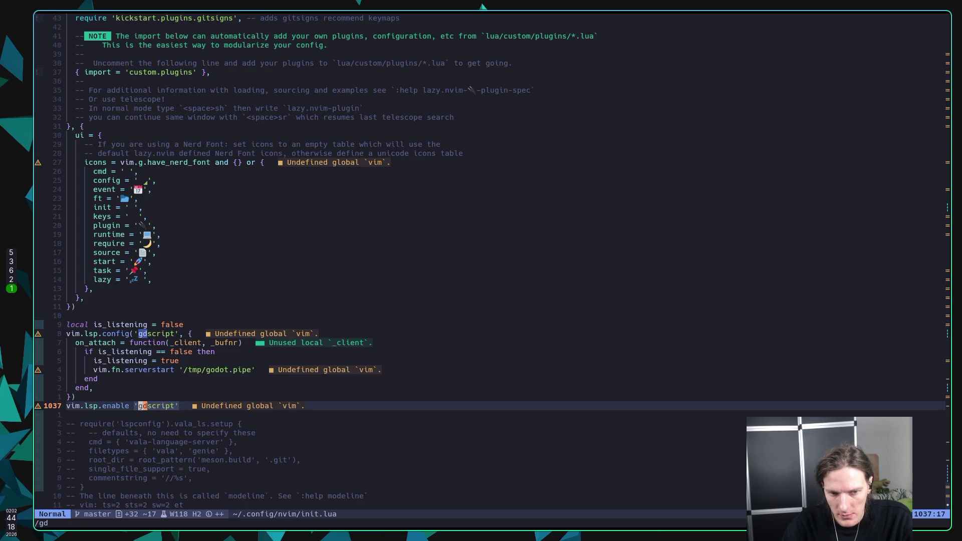
Run gdformat in a ToggleTerm terminal, see the missing 'gdtoolkit' module error, then close it
{"action": "key", "text": "j"}
{"action": "key", "text": "k"}
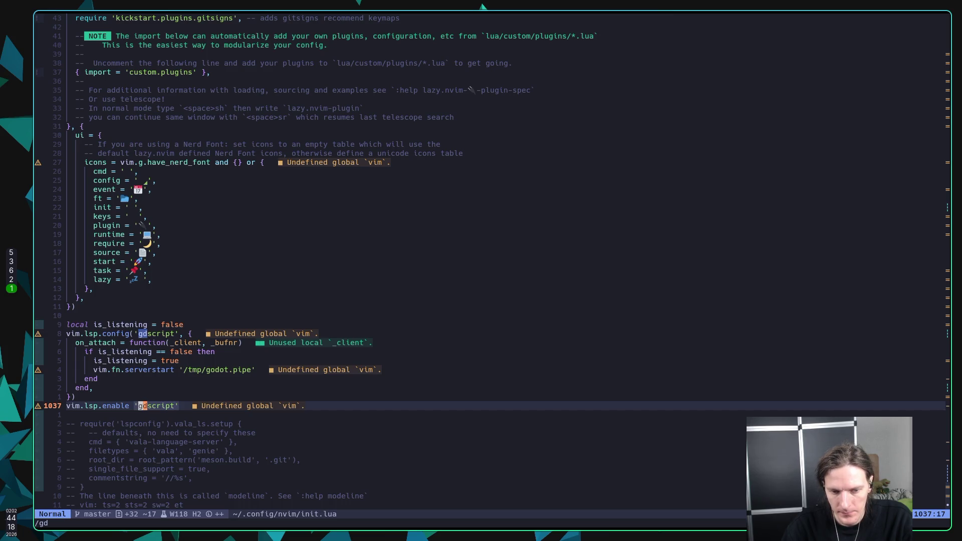
{"action": "key", "text": "ctrl+backslash"}
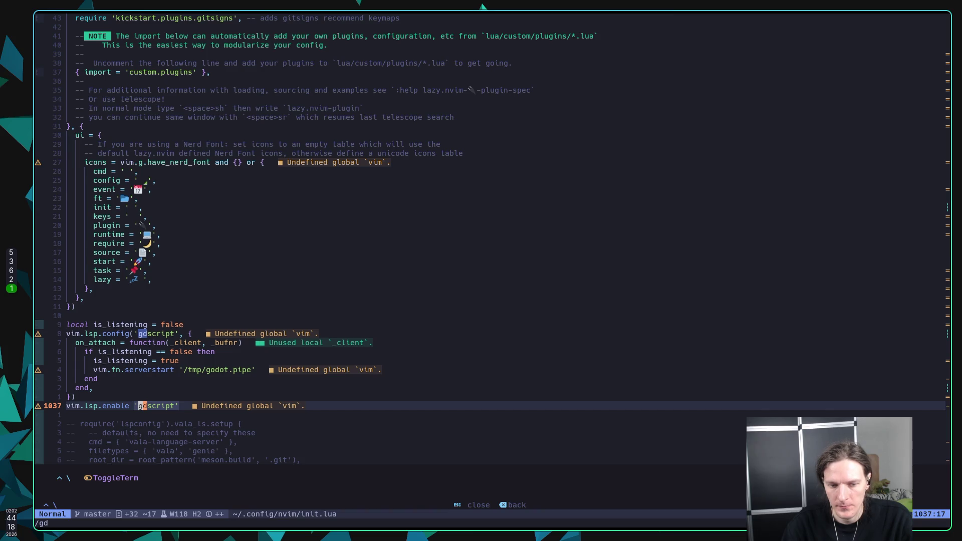
{"action": "key", "text": "ctrl+backslash"}
{"action": "type", "text": "gdformat"}
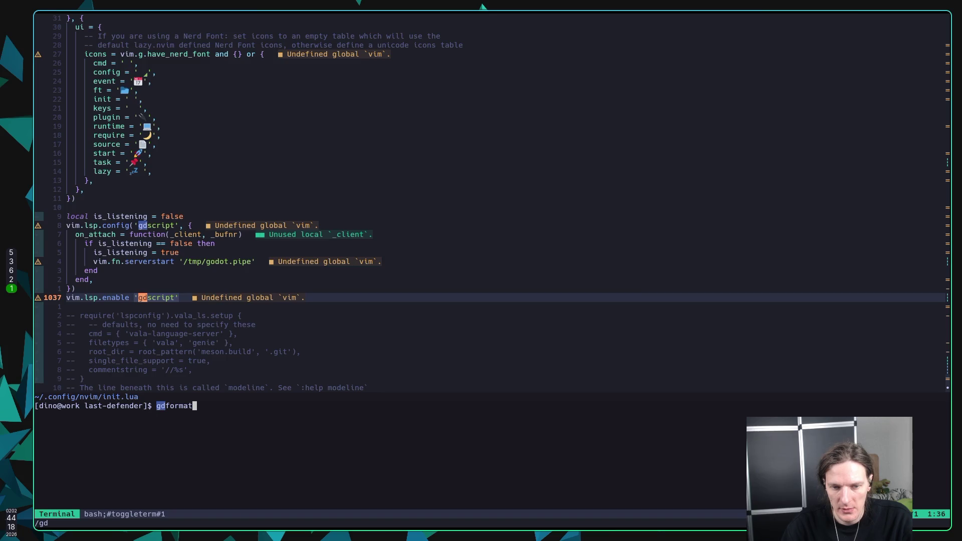
{"action": "key", "text": "Return"}
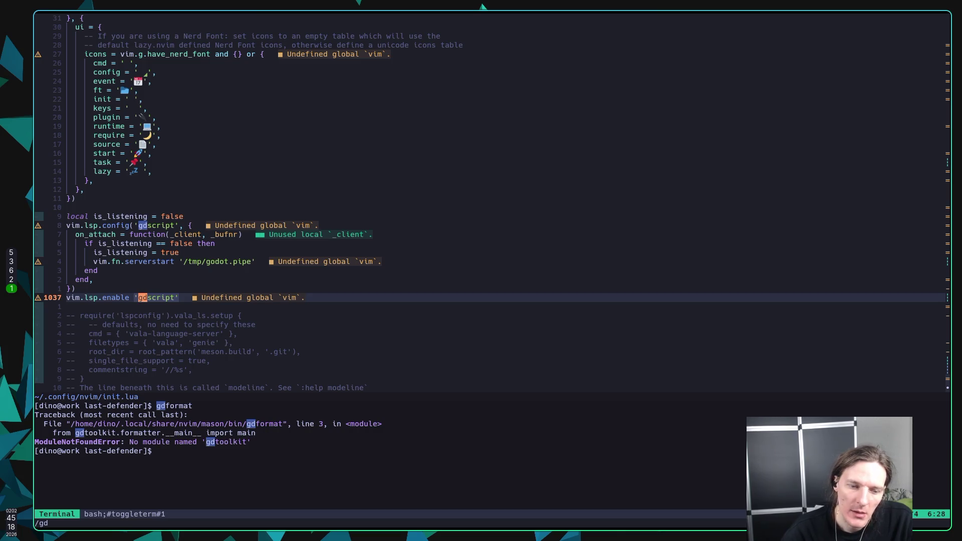
{"action": "key", "text": "Up"}
{"action": "key", "text": "Up"}
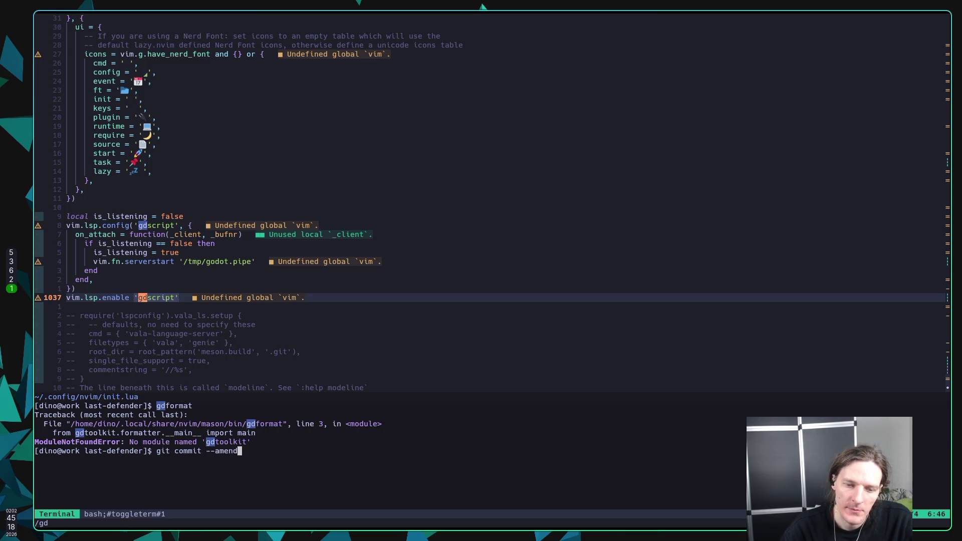
{"action": "key", "text": "BackSpace"}
{"action": "key", "text": "BackSpace"}
{"action": "key", "text": "BackSpace"}
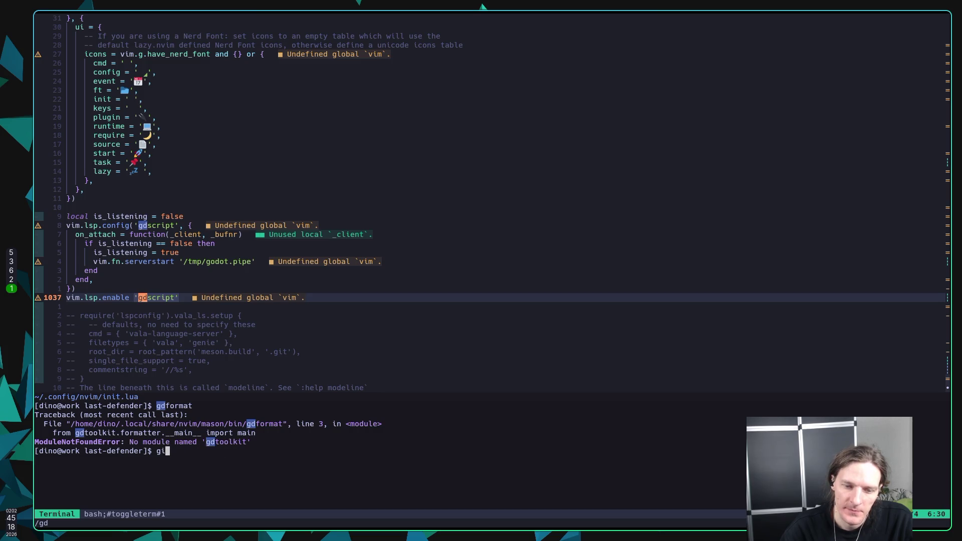
{"action": "key", "text": "ctrl+backslash"}
{"action": "key", "text": "ctrl+backslash"}
{"action": "key", "text": "ctrl+backslash"}
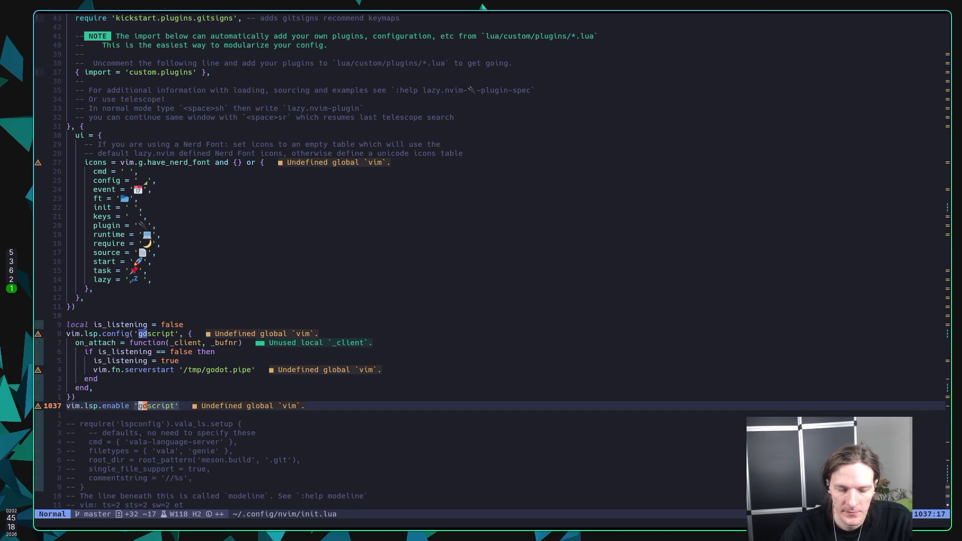
Save init.lua with :w
{"action": "key", "text": "k"}
{"action": "key", "text": "k"}
{"action": "key", "text": "k"}
{"action": "key", "text": "j"}
{"action": "key", "text": "j"}
{"action": "key", "text": "j"}
{"action": "key", "text": "j"}
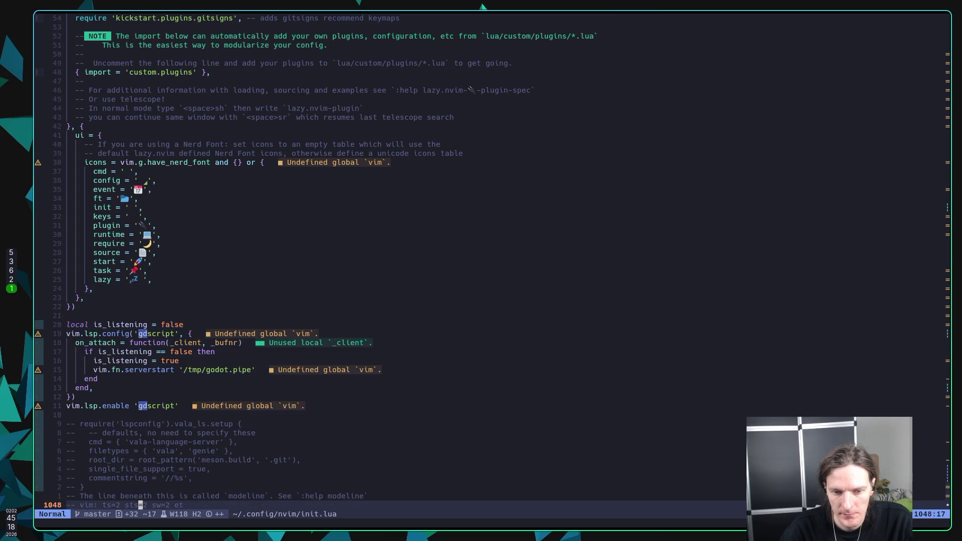
{"action": "key", "text": "k"}
{"action": "key", "text": "k"}
{"action": "key", "text": "k"}
{"action": "type", "text": ":w"}
{"action": "key", "text": "Return"}
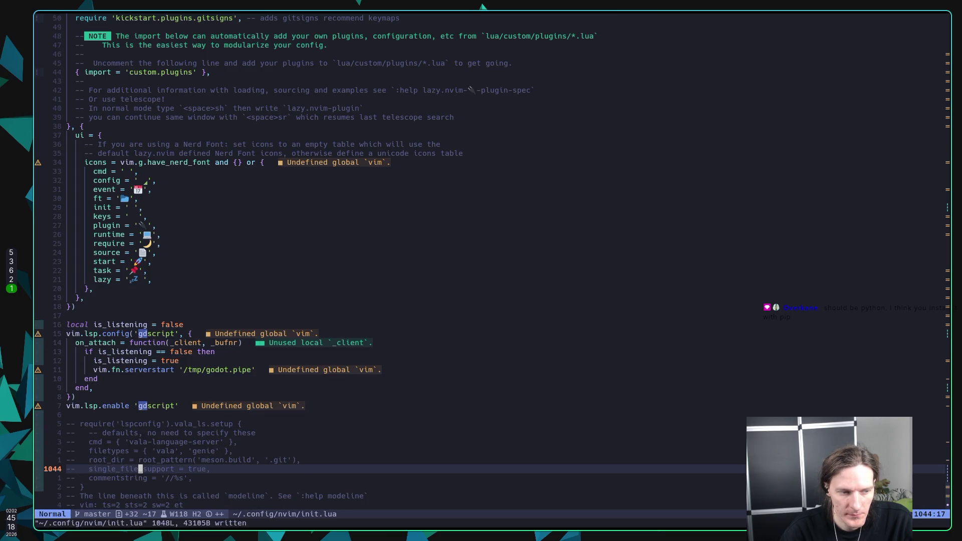
Move up through init.lua past the statusline, mini.nvim and colorscheme settings
{"action": "key", "text": "k"}
{"action": "key", "text": "k"}
{"action": "key", "text": "k"}
{"action": "key", "text": "k"}
{"action": "key", "text": "k"}
{"action": "key", "text": "k"}
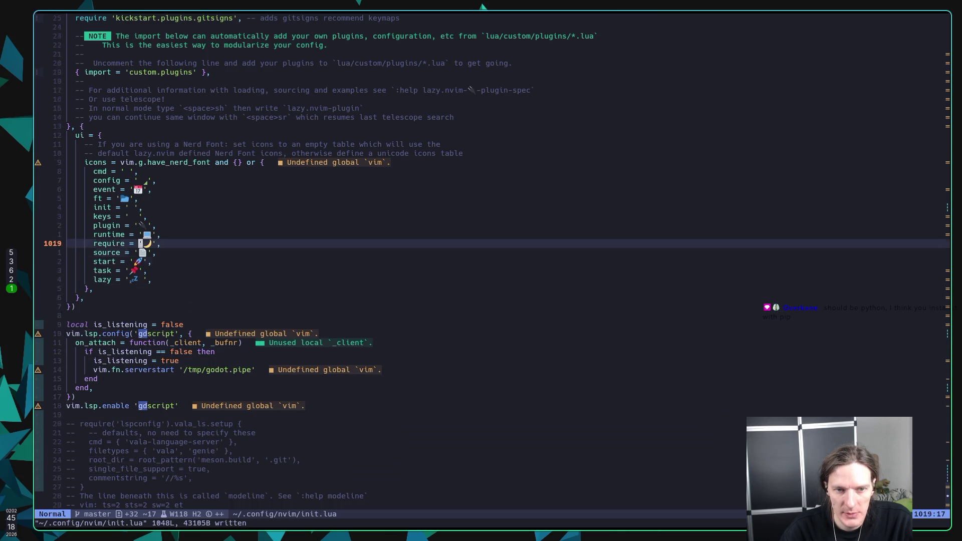
{"action": "key", "text": "k"}
{"action": "key", "text": "k"}
{"action": "key", "text": "k"}
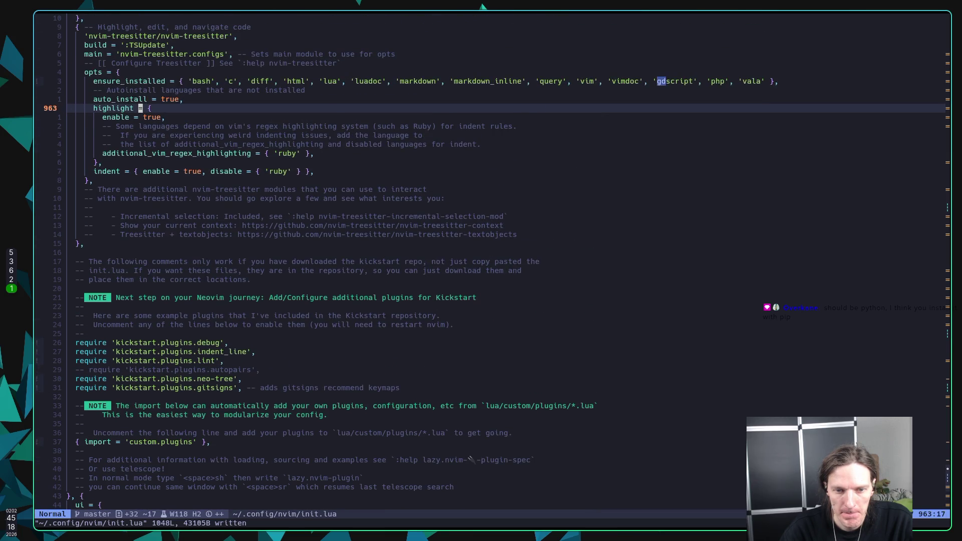
{"action": "key", "text": "k"}
{"action": "key", "text": "k"}
{"action": "key", "text": "k"}
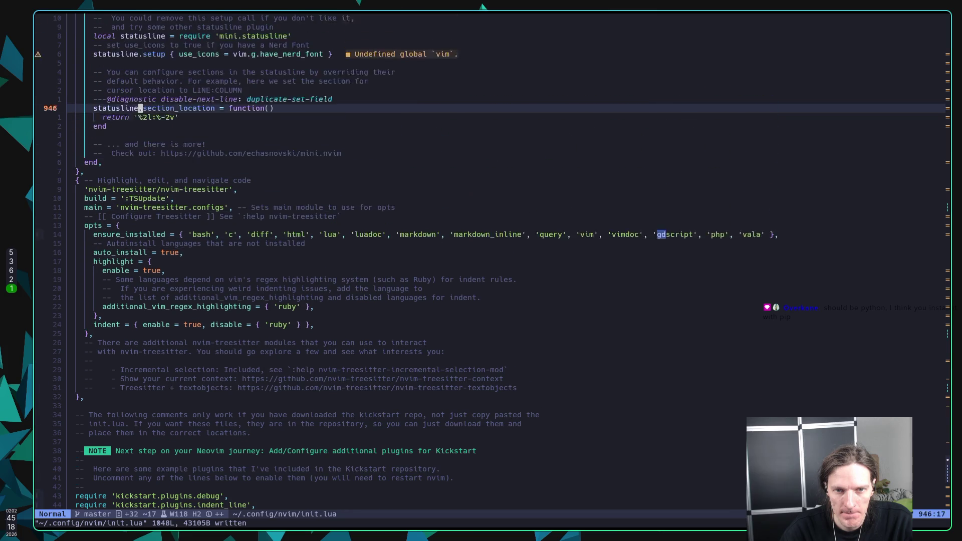
{"action": "key", "text": "k"}
{"action": "key", "text": "k"}
{"action": "key", "text": "k"}
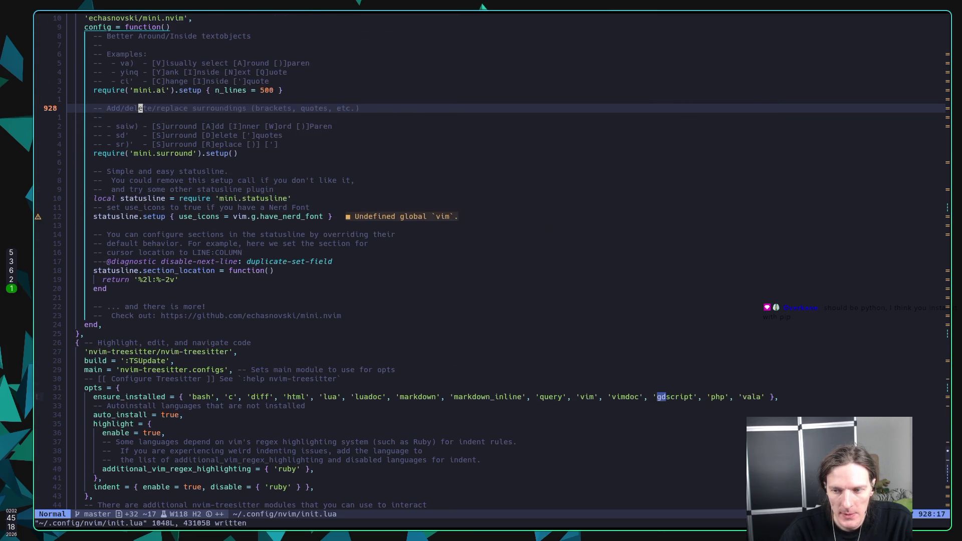
{"action": "key", "text": "j"}
{"action": "key", "text": "j"}
{"action": "key", "text": "j"}
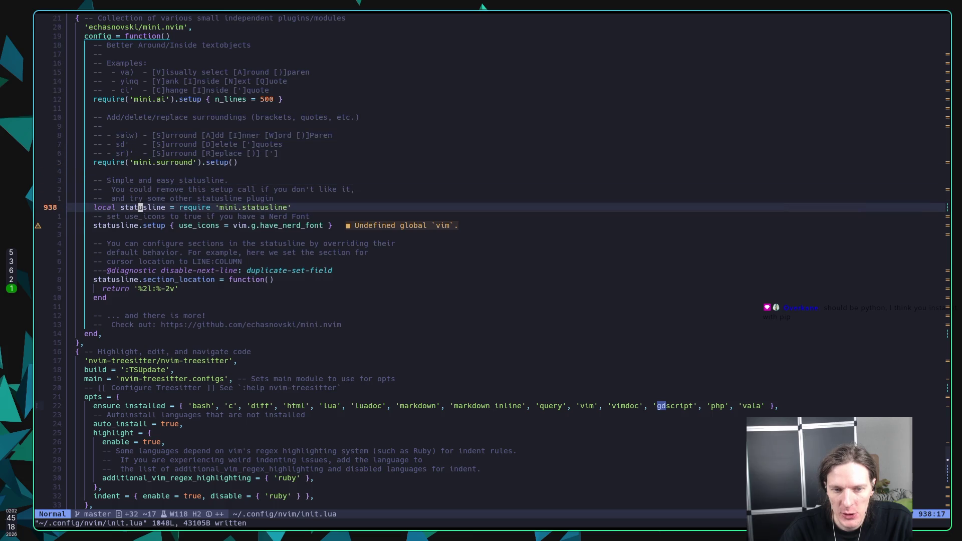
{"action": "key", "text": "k"}
{"action": "key", "text": "k"}
{"action": "key", "text": "k"}
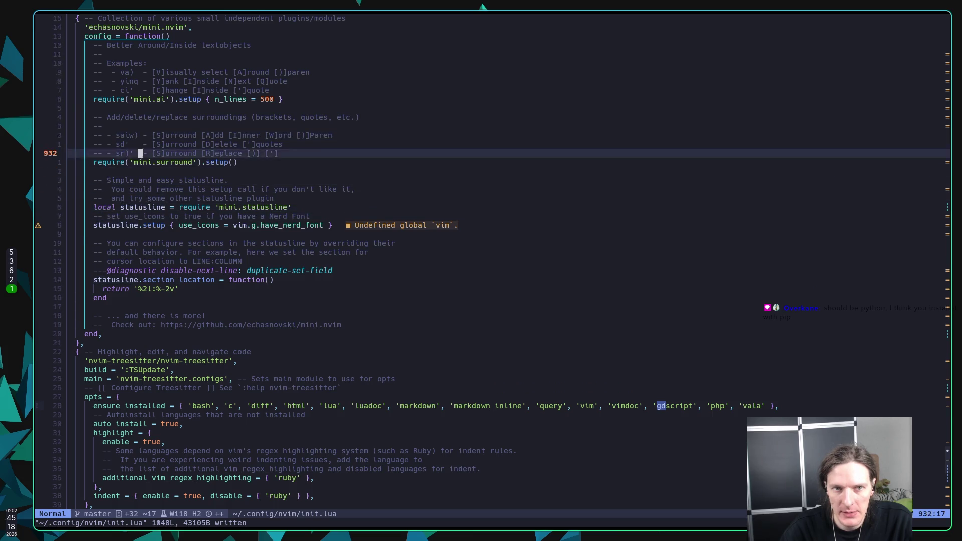
{"action": "key", "text": "k"}
{"action": "key", "text": "k"}
{"action": "key", "text": "k"}
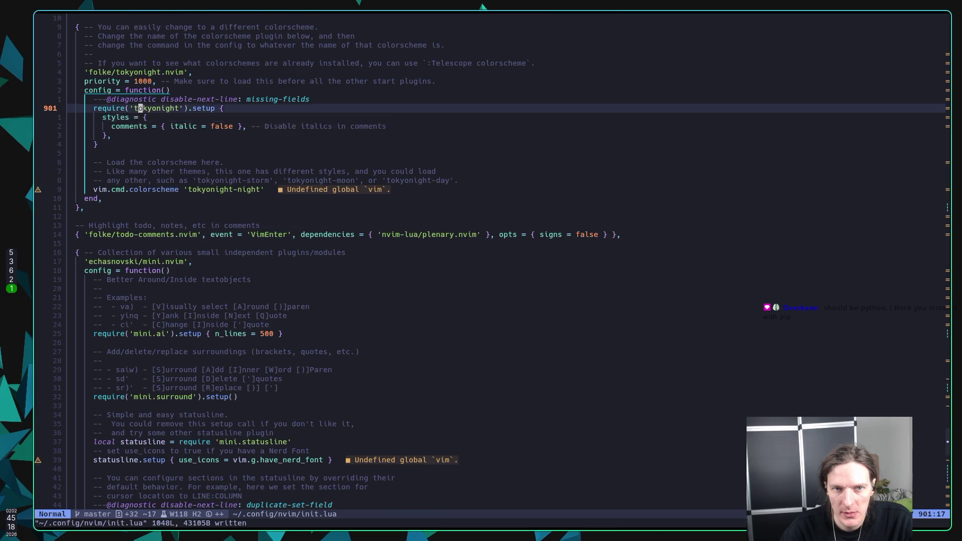
Search /gd to reach the conform block and check formatters_by_ft maps gdscript to gdformat
{"action": "type", "text": "/gd"}
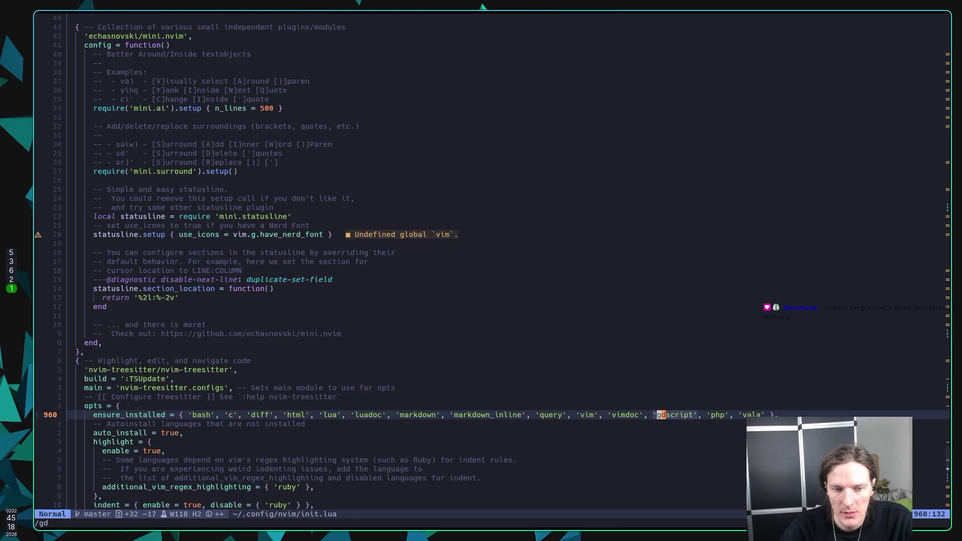
{"action": "type", "text": "n"}
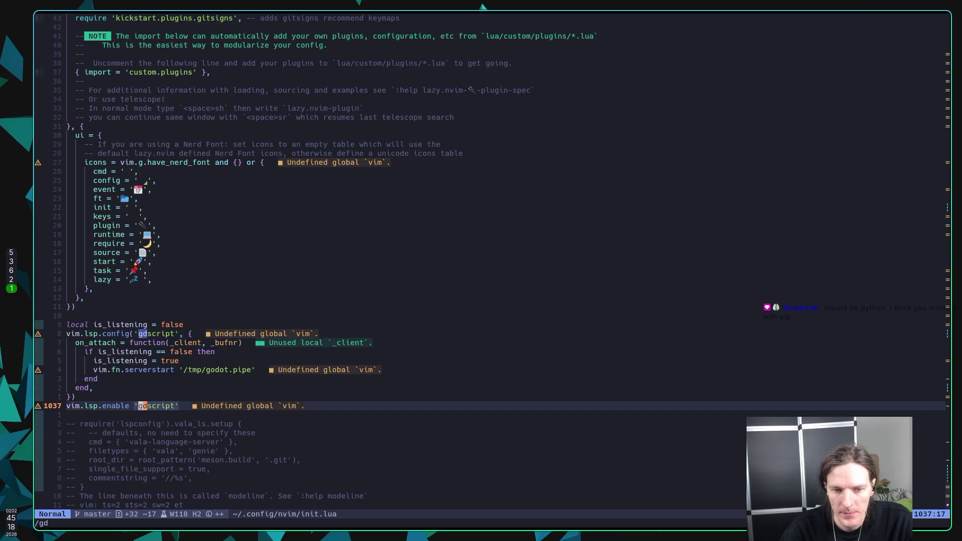
{"action": "type", "text": "n"}
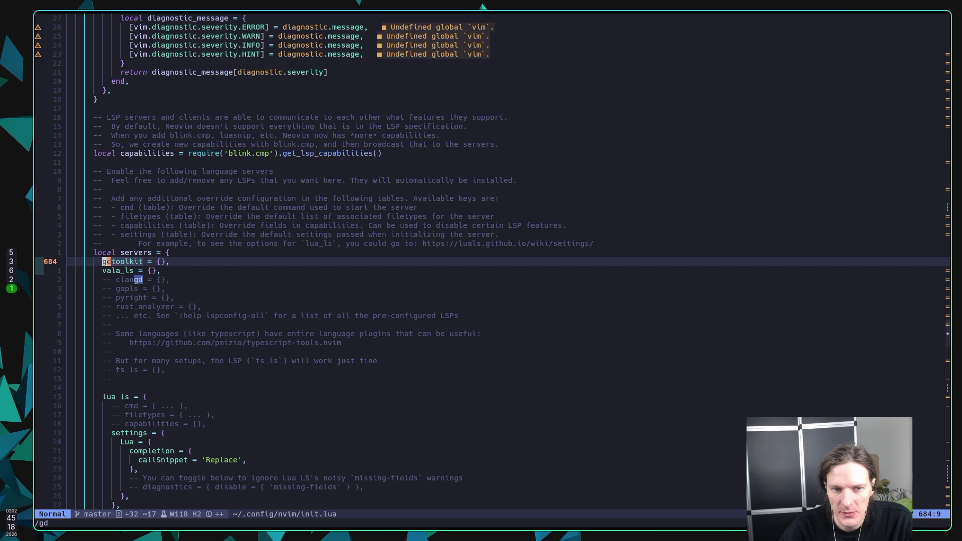
{"action": "type", "text": "nn"}
{"action": "key", "text": "k"}
{"action": "key", "text": "k"}
{"action": "key", "text": "k"}
{"action": "key", "text": "k"}
{"action": "key", "text": "k"}
{"action": "key", "text": "k"}
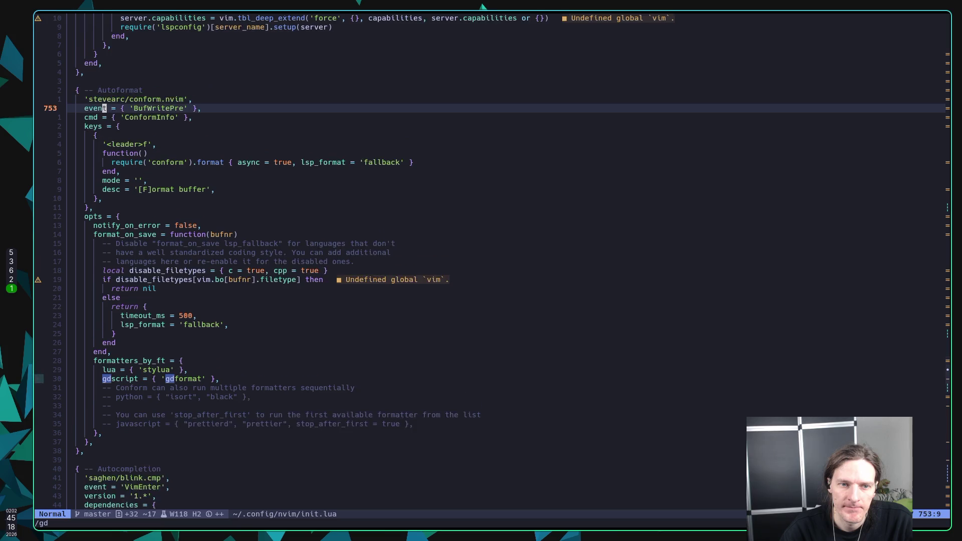
{"action": "key", "text": "j"}
{"action": "key", "text": "j"}
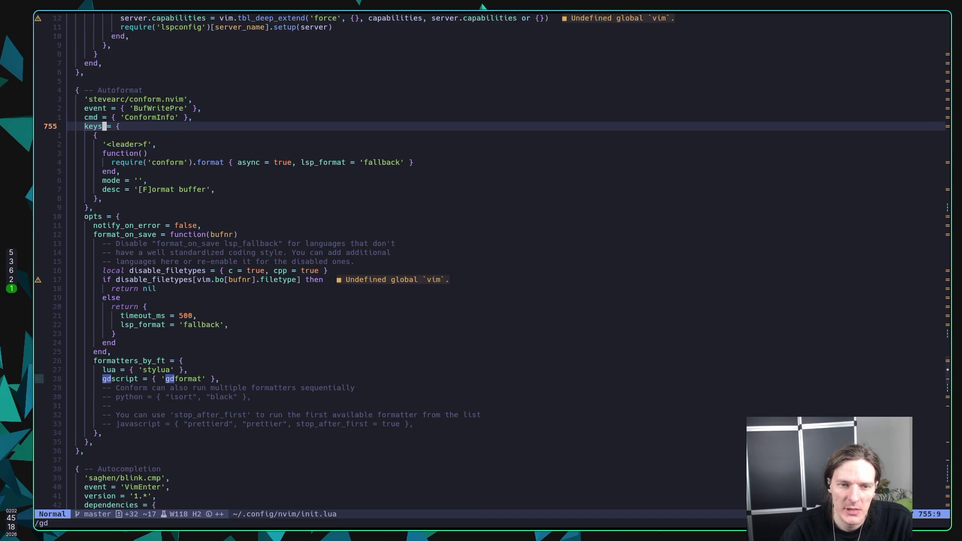
{"action": "key", "text": "j"}
{"action": "key", "text": "j"}
{"action": "key", "text": "j"}
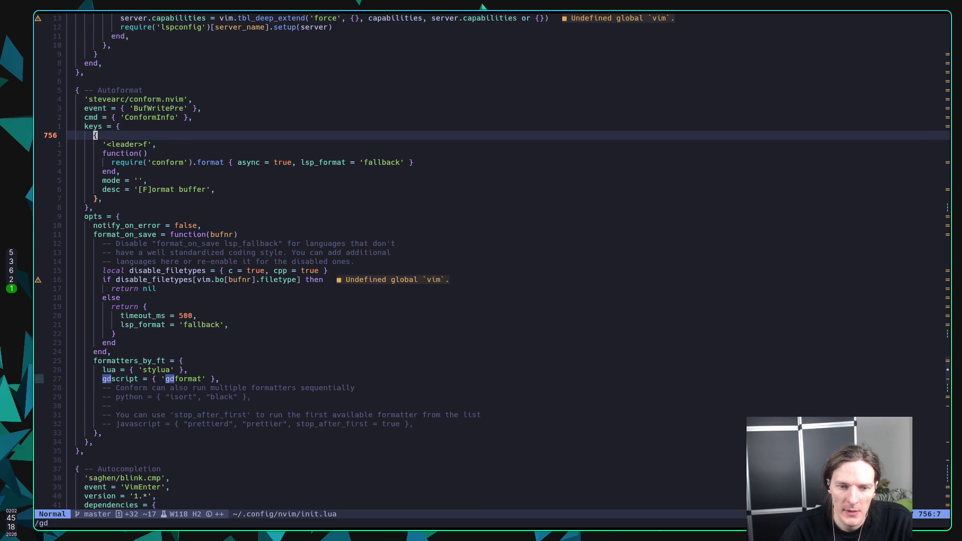
{"action": "key", "text": "j"}
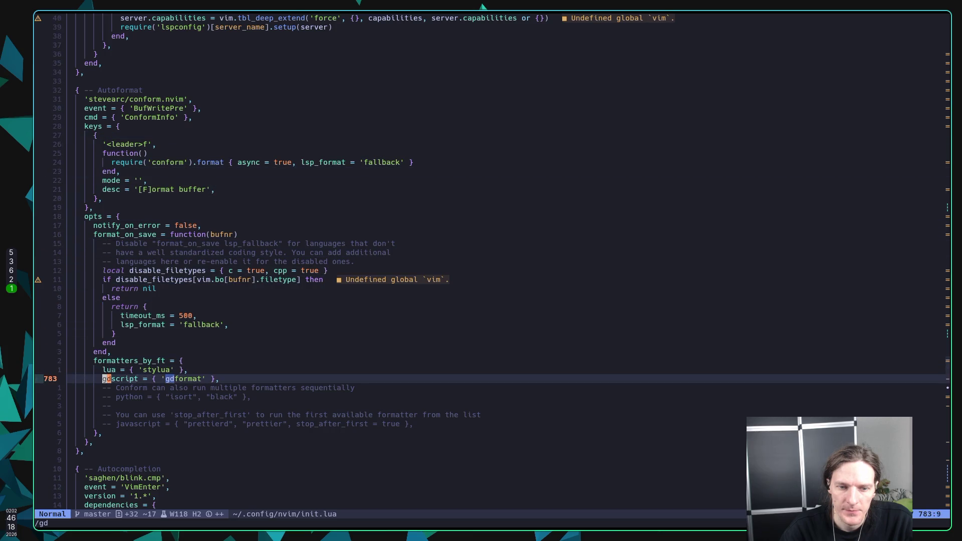
{"action": "key", "text": "k"}
{"action": "key", "text": "k"}
{"action": "key", "text": "k"}
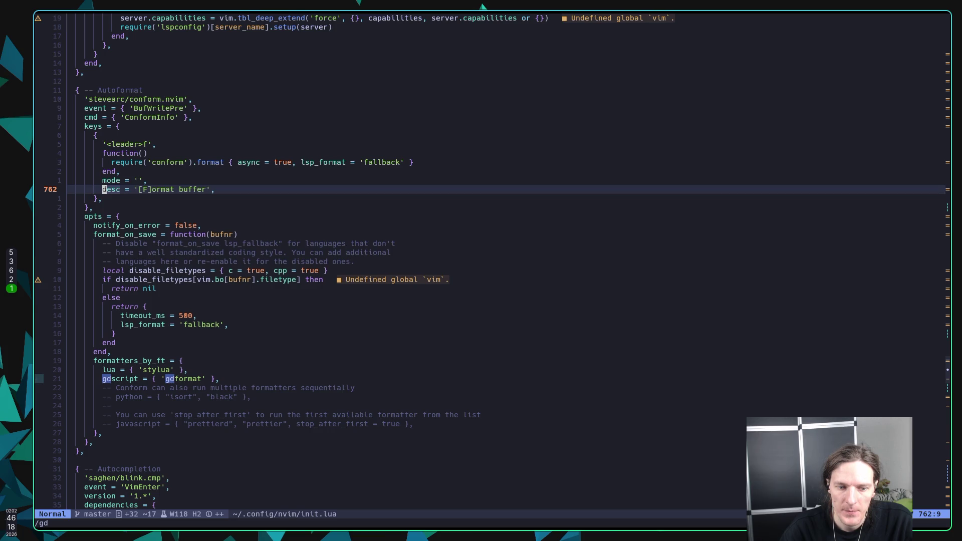
{"action": "type", "text": ":Mos"}
{"action": "key", "text": "BackSpace"}
{"action": "key", "text": "BackSpace"}
Open :Mason, go to gdtoolkit's homepage URL, and open it in the browser with gx
{"action": "type", "text": "ason"}
{"action": "key", "text": "Return"}
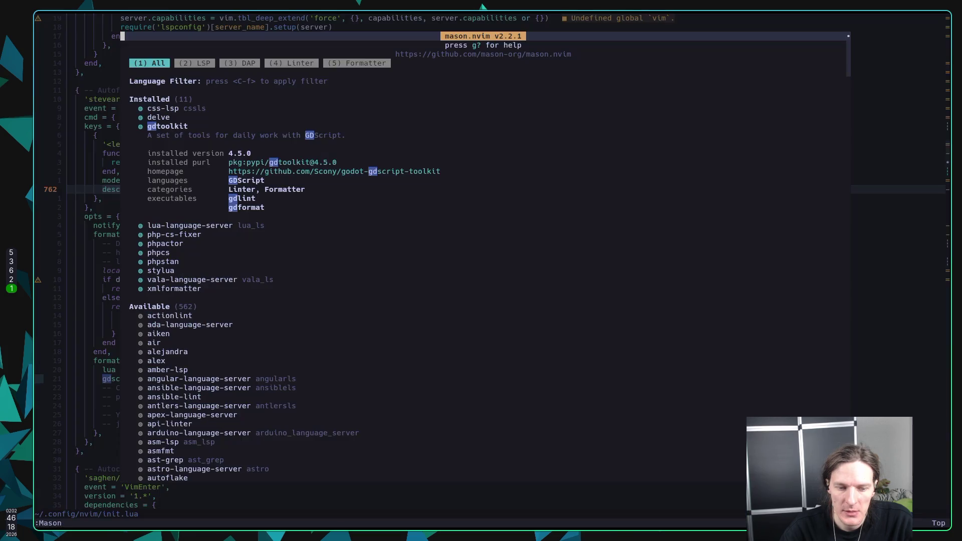
{"action": "key", "text": "j"}
{"action": "key", "text": "j"}
{"action": "key", "text": "j"}
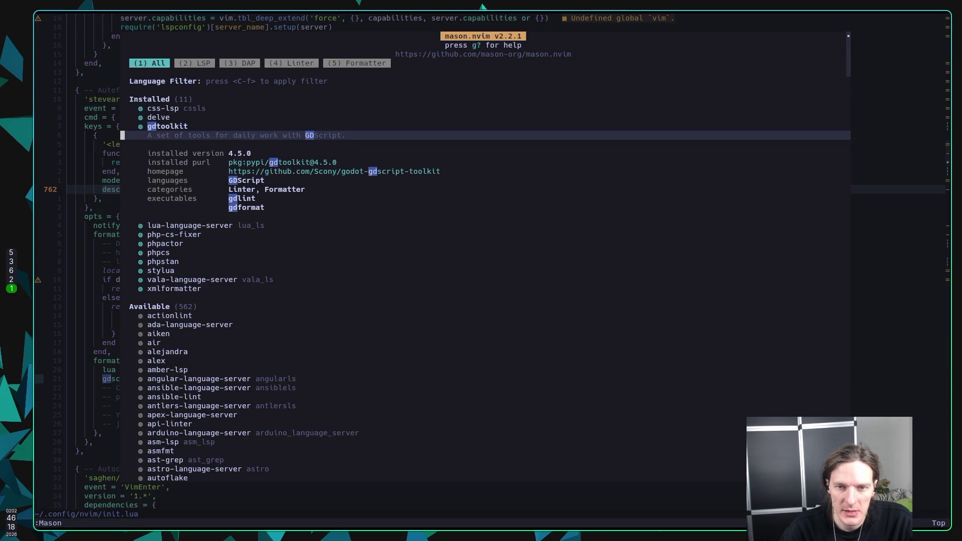
{"action": "key", "text": "j"}
{"action": "key", "text": "j"}
{"action": "key", "text": "j"}
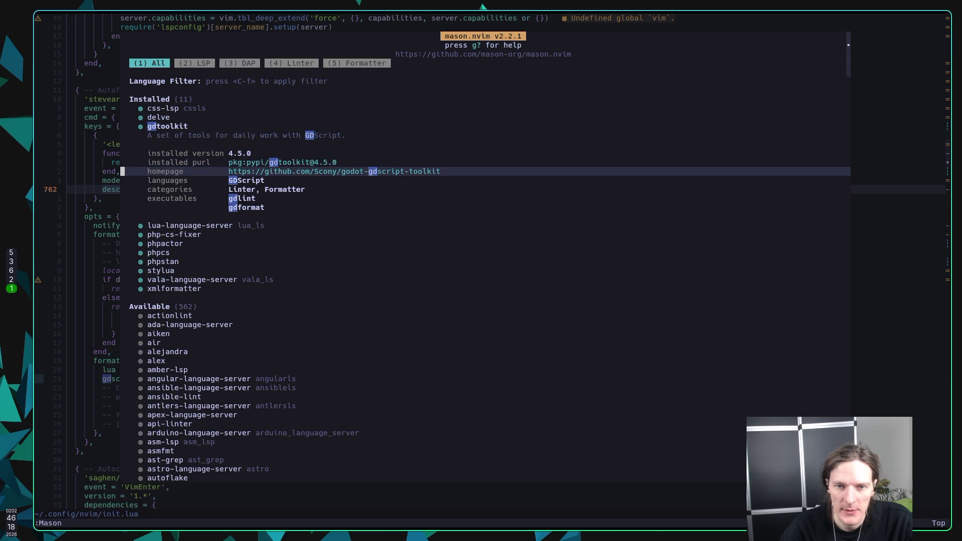
{"action": "key", "text": "w"}
{"action": "key", "text": "l"}
{"action": "key", "text": "l"}
{"action": "key", "text": "l"}
{"action": "key", "text": "g"}
{"action": "key", "text": "x"}
{"action": "key", "text": "q"}
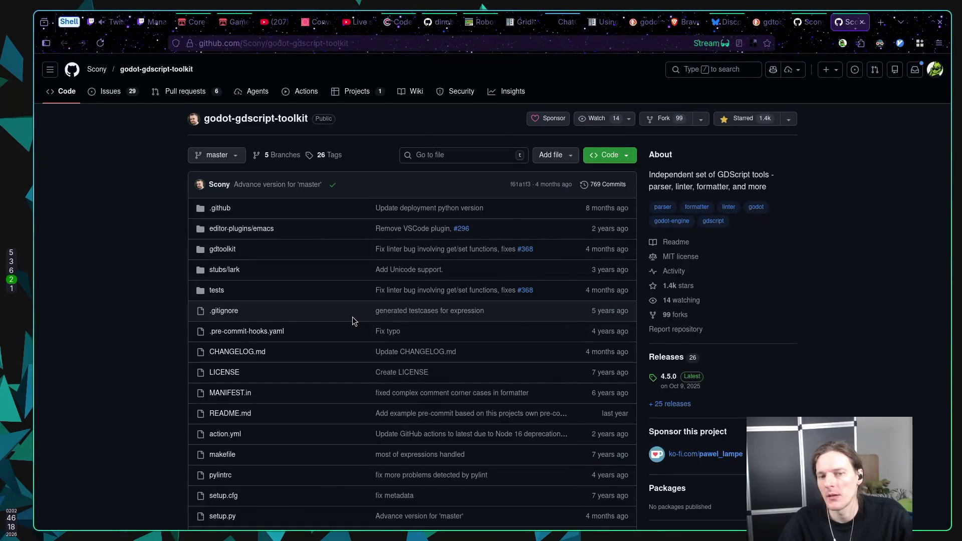
Scroll the godot-gdscript-toolkit README down to the pre-commit example with gdlint and gdformat hooks
{"action": "scroll", "coordinate": [200, 305], "scroll_direction": "down", "scroll_amount": 10}
{"action": "scroll", "coordinate": [164, 301], "scroll_direction": "down", "scroll_amount": 6}
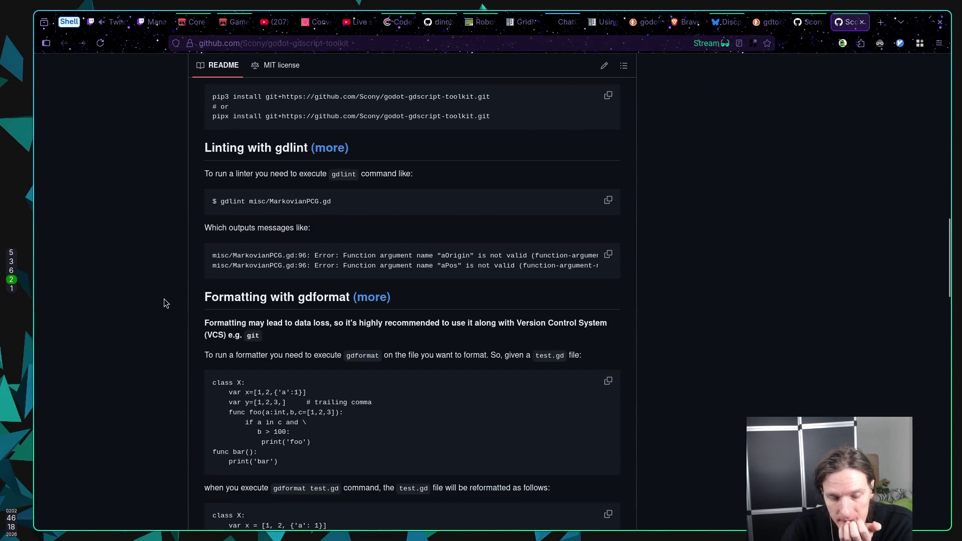
{"action": "scroll", "coordinate": [164, 301], "scroll_direction": "up", "scroll_amount": 5}
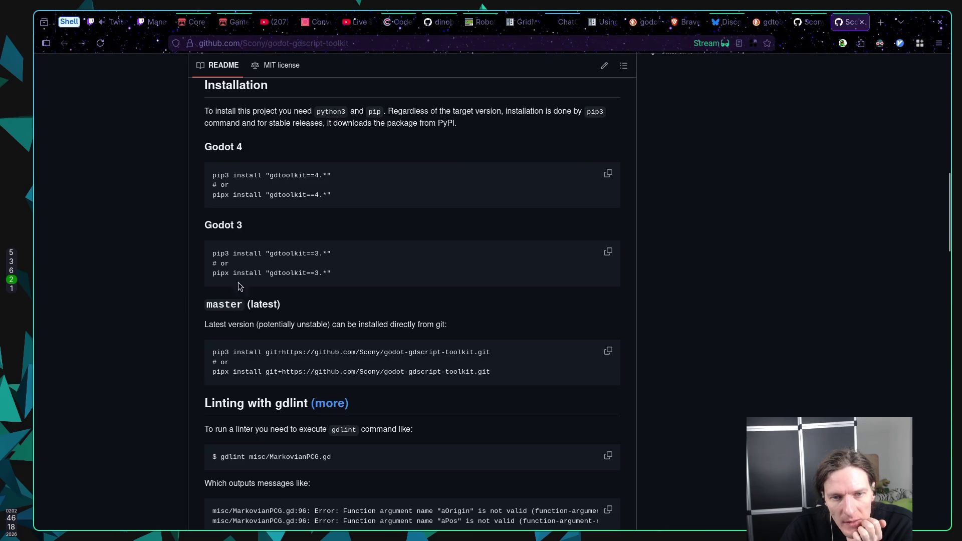
{"action": "scroll", "coordinate": [245, 232], "scroll_direction": "up", "scroll_amount": 2}
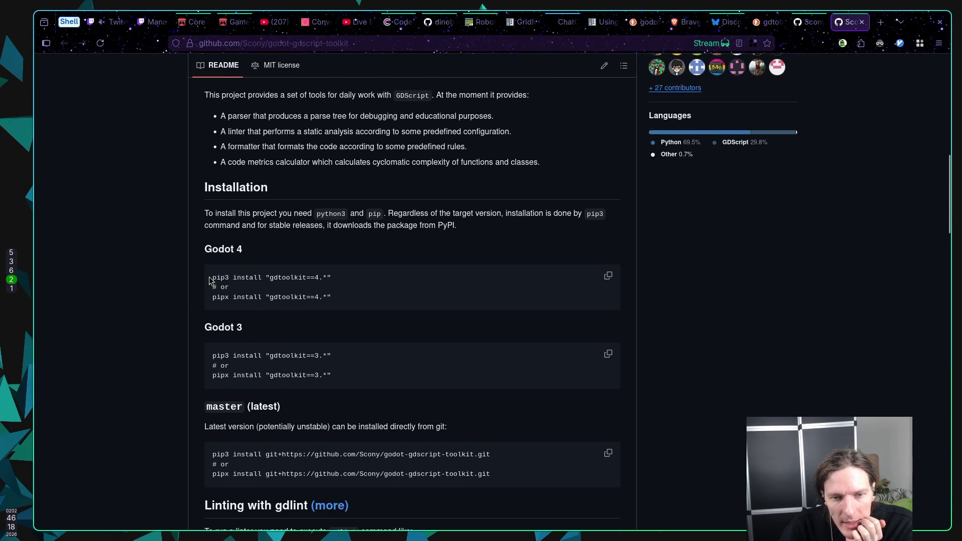
{"action": "scroll", "coordinate": [273, 289], "scroll_direction": "down", "scroll_amount": 5}
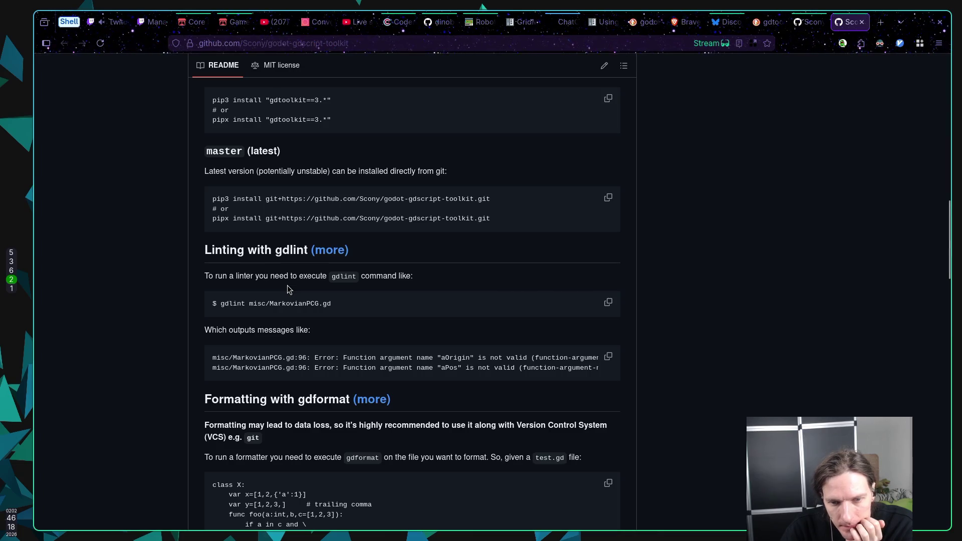
{"action": "scroll", "coordinate": [288, 289], "scroll_direction": "down", "scroll_amount": 2}
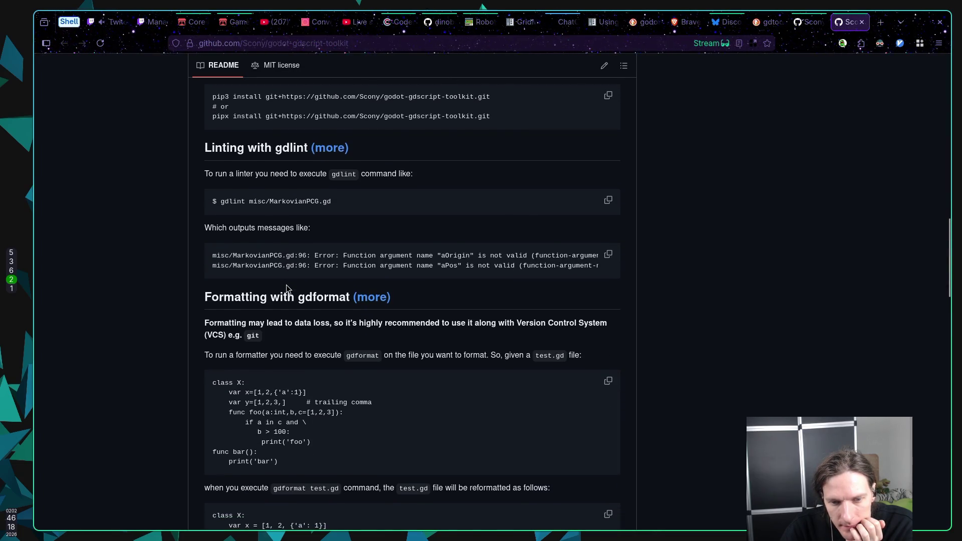
{"action": "scroll", "coordinate": [286, 289], "scroll_direction": "down", "scroll_amount": 1}
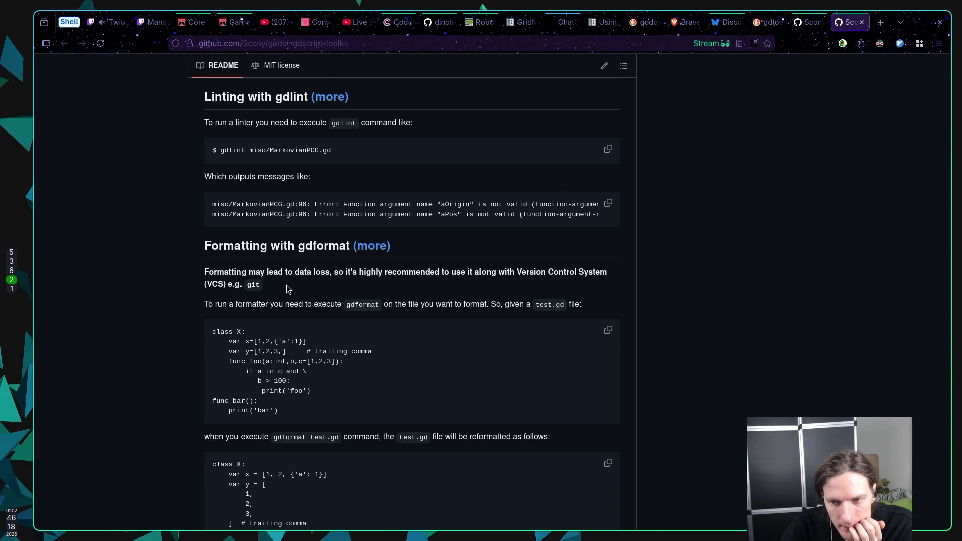
{"action": "scroll", "coordinate": [286, 286], "scroll_direction": "down", "scroll_amount": 3}
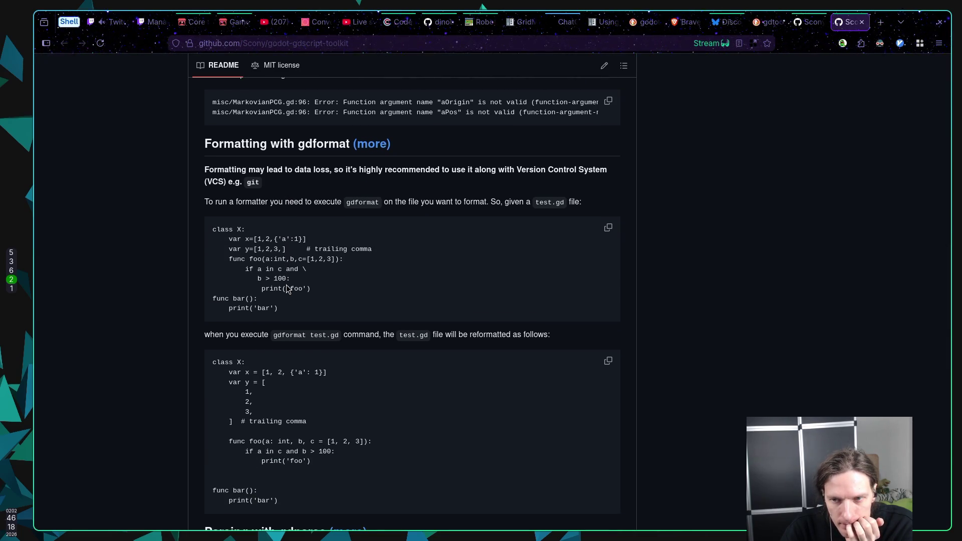
{"action": "scroll", "coordinate": [287, 289], "scroll_direction": "down", "scroll_amount": 2}
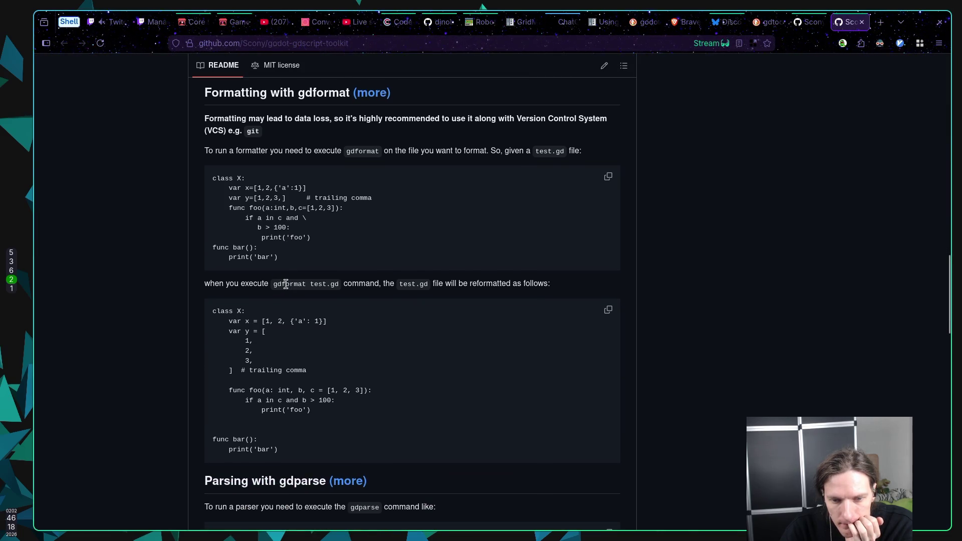
{"action": "scroll", "coordinate": [286, 285], "scroll_direction": "down", "scroll_amount": 4}
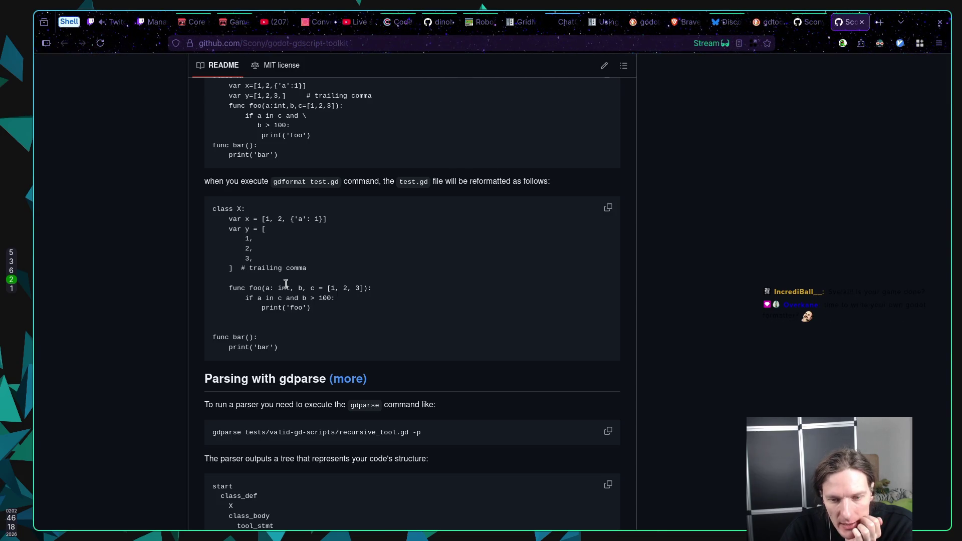
{"action": "scroll", "coordinate": [286, 284], "scroll_direction": "down", "scroll_amount": 2}
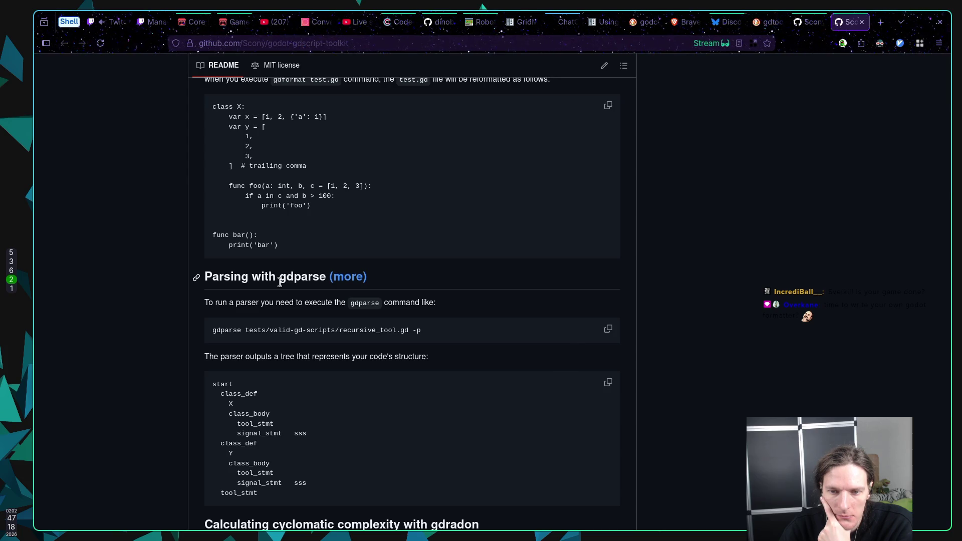
{"action": "scroll", "coordinate": [280, 282], "scroll_direction": "down", "scroll_amount": 4}
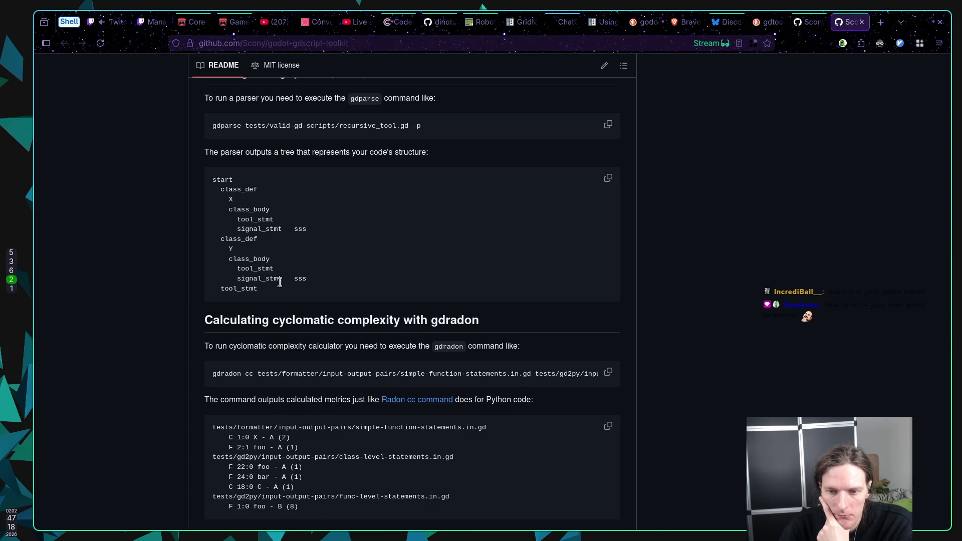
{"action": "scroll", "coordinate": [280, 282], "scroll_direction": "down", "scroll_amount": 6}
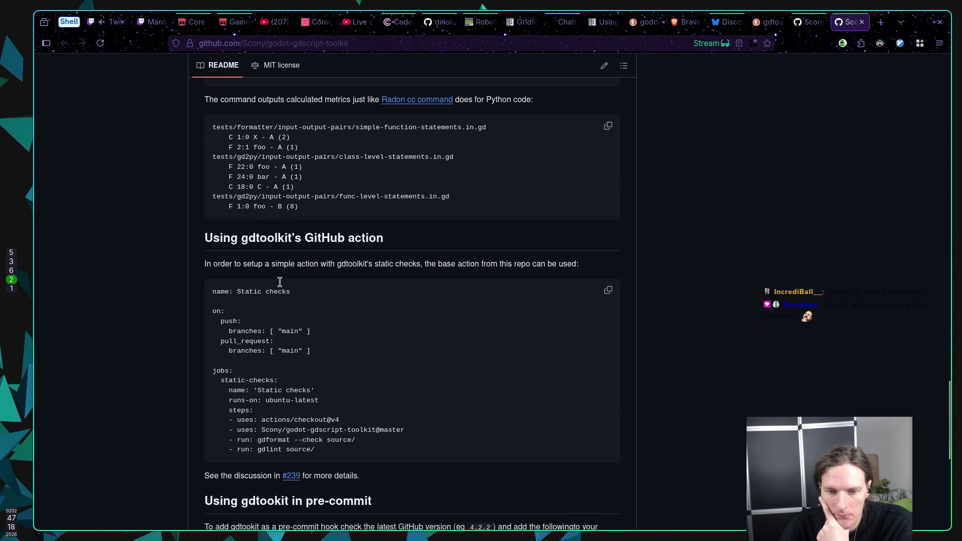
{"action": "scroll", "coordinate": [279, 282], "scroll_direction": "down", "scroll_amount": 4}
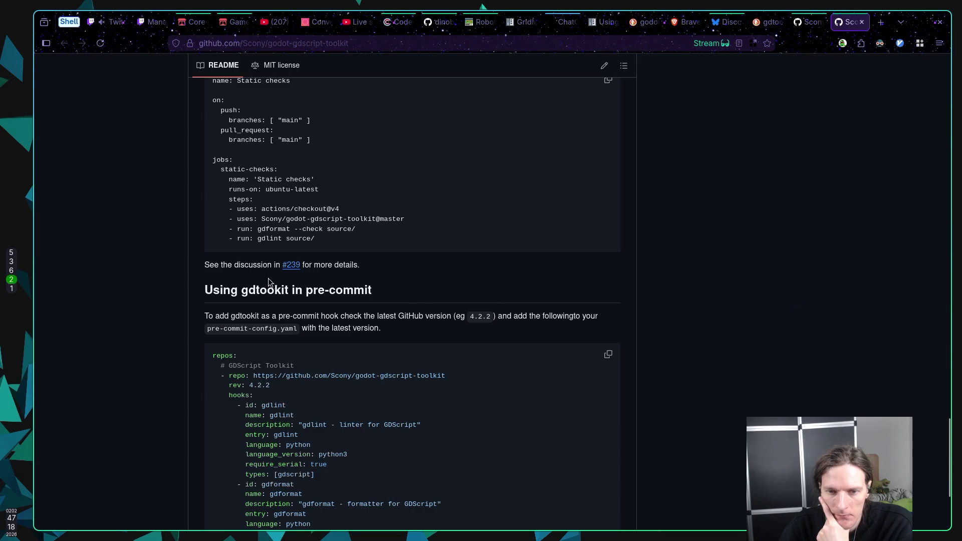
{"action": "scroll", "coordinate": [253, 275], "scroll_direction": "down", "scroll_amount": 4}
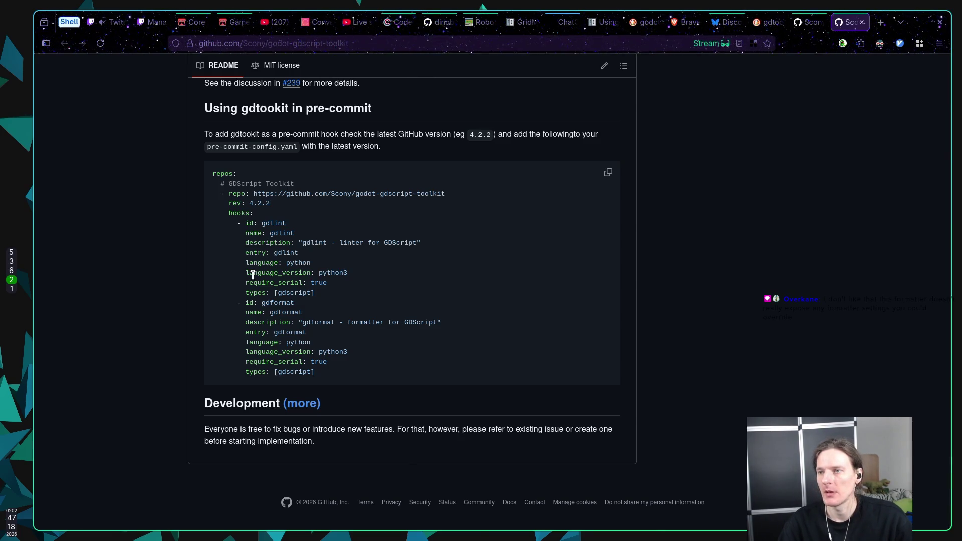
Go back in the browser and return to Neovim's init.lua without quitting
{"action": "key", "text": "alt+Left"}
{"action": "key", "text": "alt+Left"}
{"action": "key", "text": "super+1"}
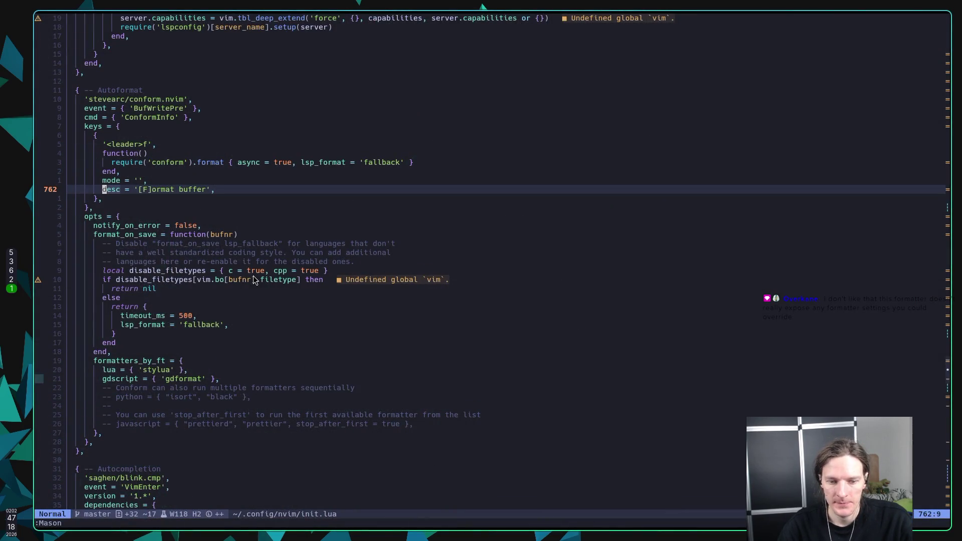
{"action": "type", "text": ":q"}
{"action": "key", "text": "BackSpace"}
{"action": "key", "text": "BackSpace"}
Delete the init.lua buffer in the buffer picker, save basic_shell.gd, then switch to the browser
{"action": "key", "text": "ctrl+6"}
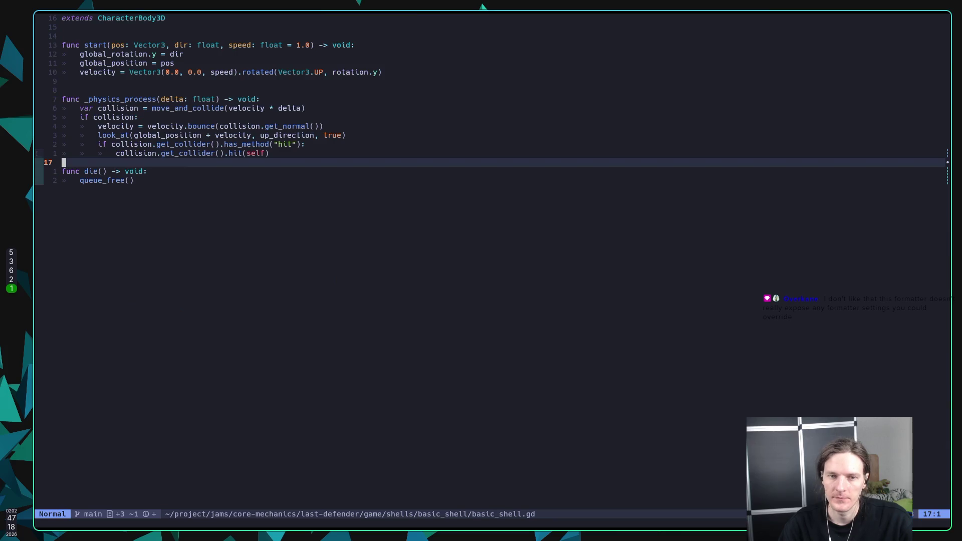
{"action": "key", "text": "space"}
{"action": "key", "text": "space"}
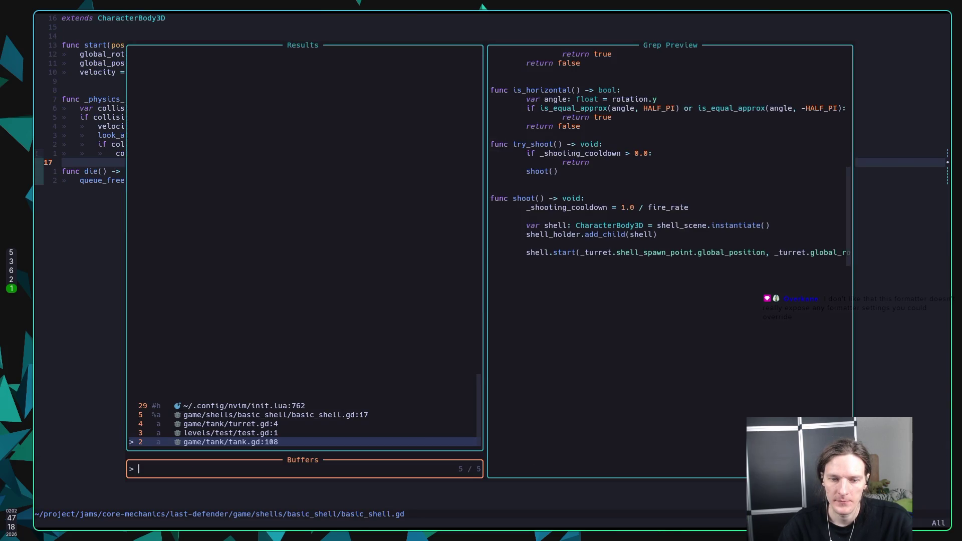
{"action": "key", "text": "Up"}
{"action": "key", "text": "Up"}
{"action": "key", "text": "Up"}
{"action": "key", "text": "Up"}
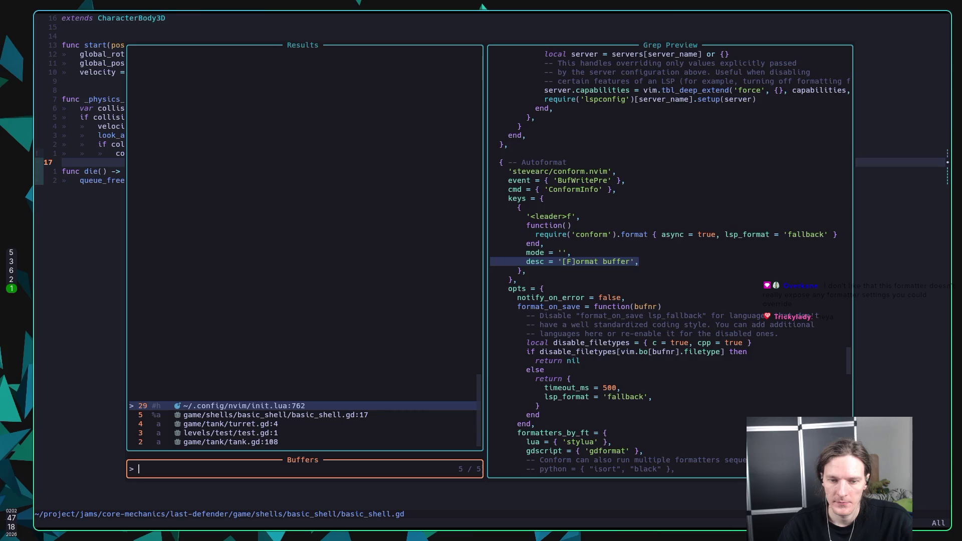
{"action": "key", "text": "ctrl+d"}
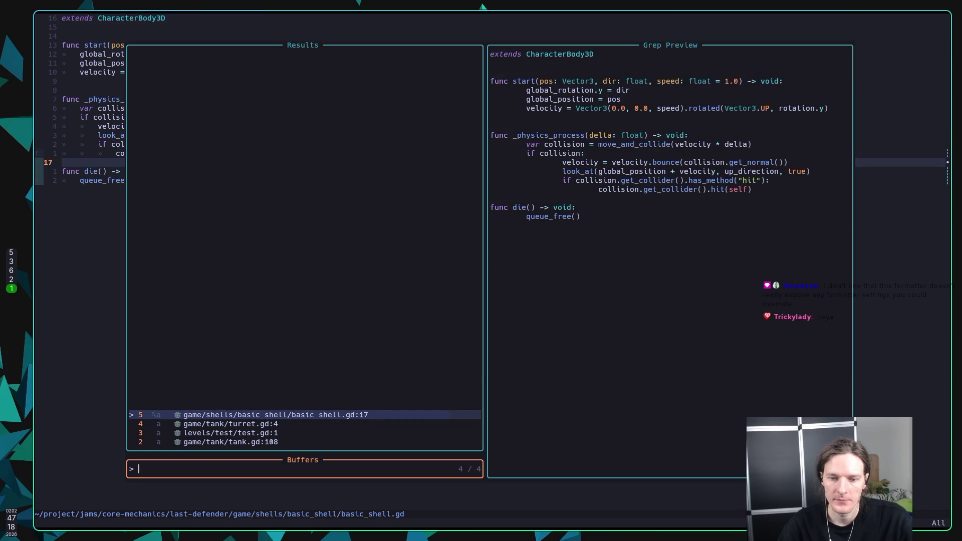
{"action": "key", "text": "Escape"}
{"action": "key", "text": "ctrl+s"}
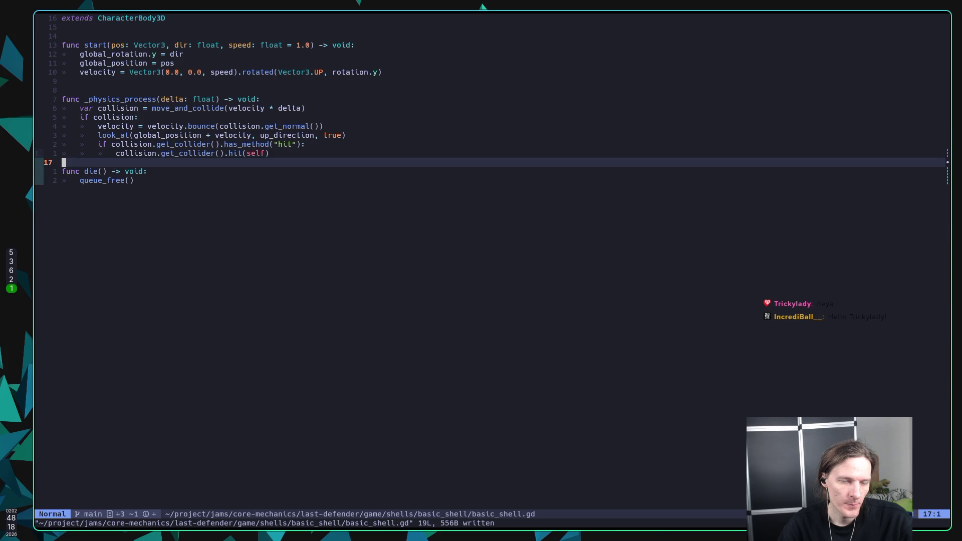
{"action": "key", "text": "j"}
{"action": "key", "text": "j"}
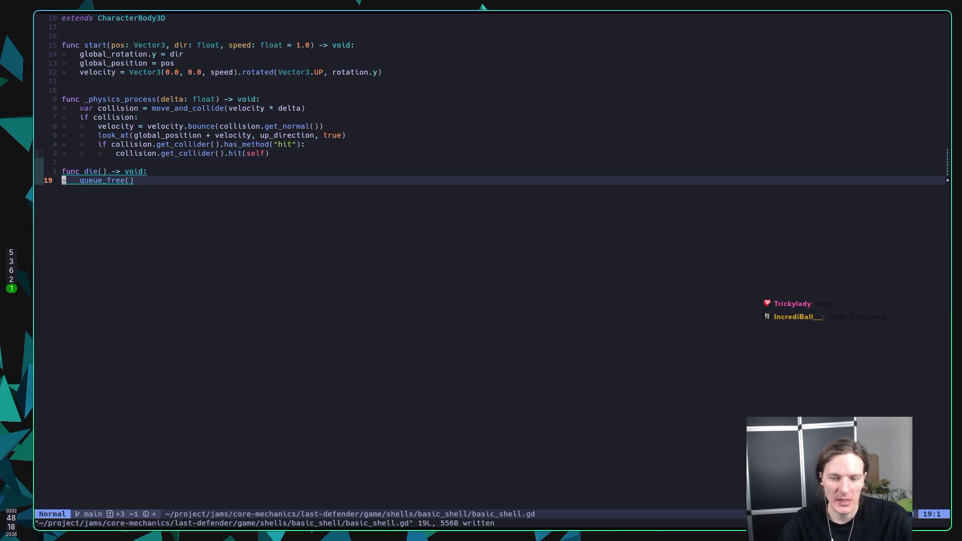
{"action": "key", "text": "super+2"}
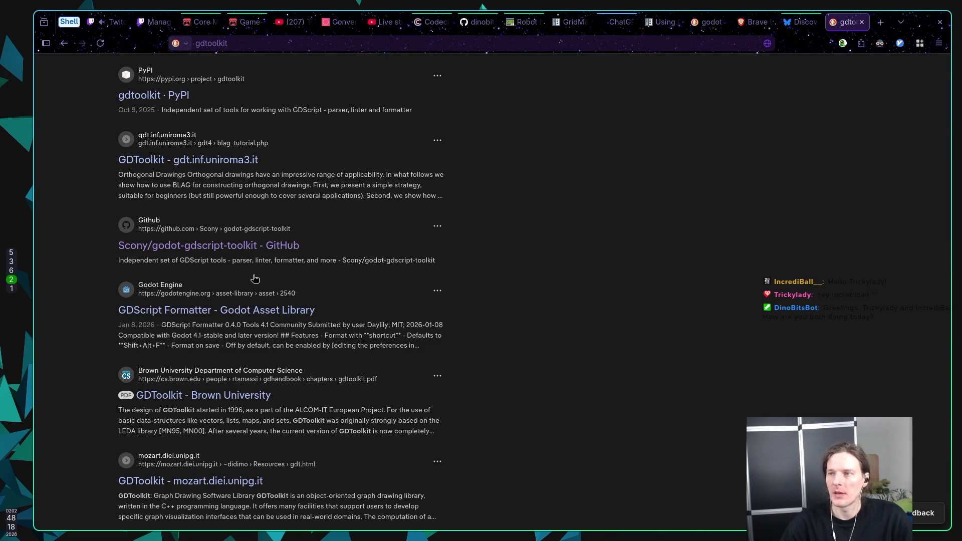
Switch to the next browser tab showing Bluesky's Discover feed
{"action": "key", "text": "ctrl+Tab"}
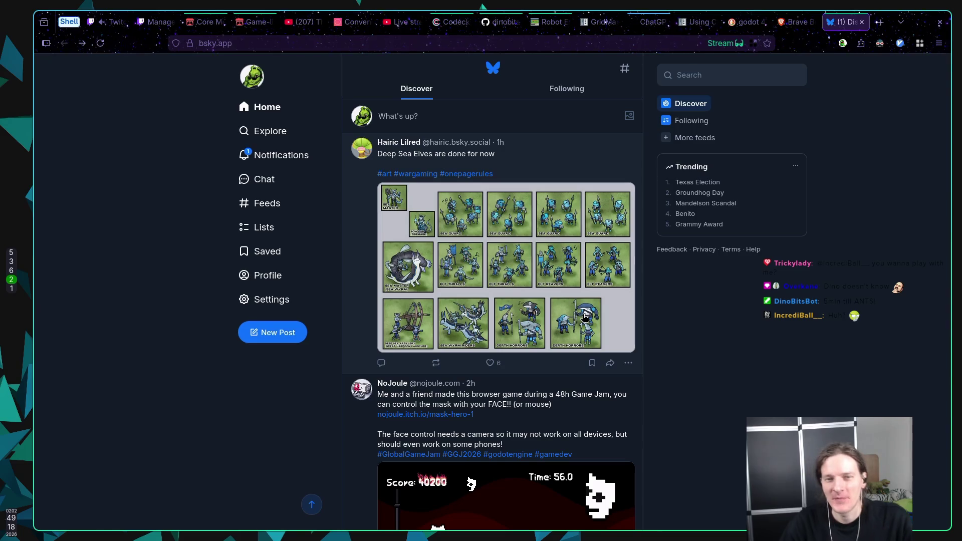
Check Bluesky notifications, return to the home feed, then switch to the 'Using CharacterBody2D/3D' docs tab
{"action": "left_click", "coordinate": [271, 156]}
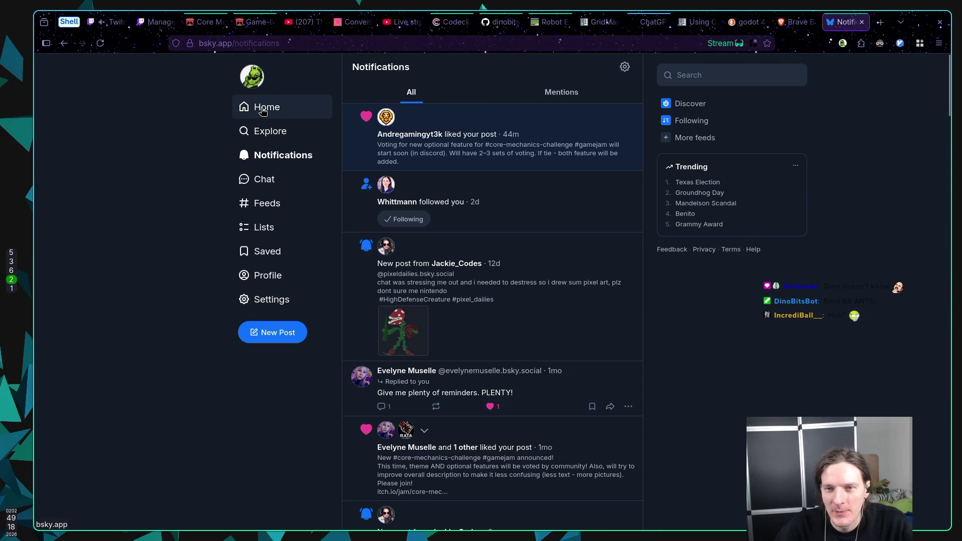
{"action": "left_click_drag", "start_coordinate": [262, 111], "coordinate": [158, 114]}
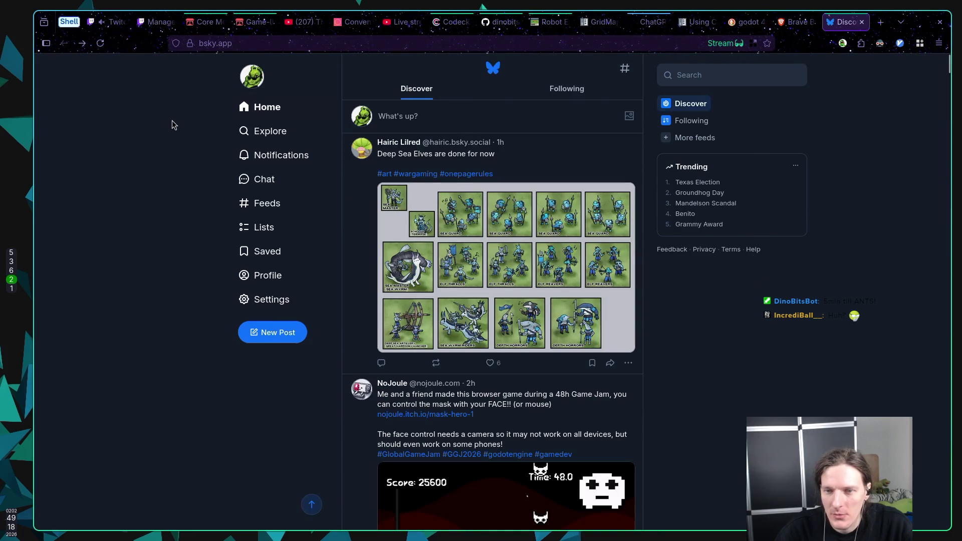
{"action": "mouse_move", "coordinate": [258, 111]}
{"action": "left_mouse_down"}
{"action": "mouse_move", "coordinate": [228, 110]}
{"action": "mouse_move", "coordinate": [206, 157]}
{"action": "mouse_move", "coordinate": [221, 104]}
{"action": "mouse_move", "coordinate": [259, 107]}
{"action": "left_mouse_up"}
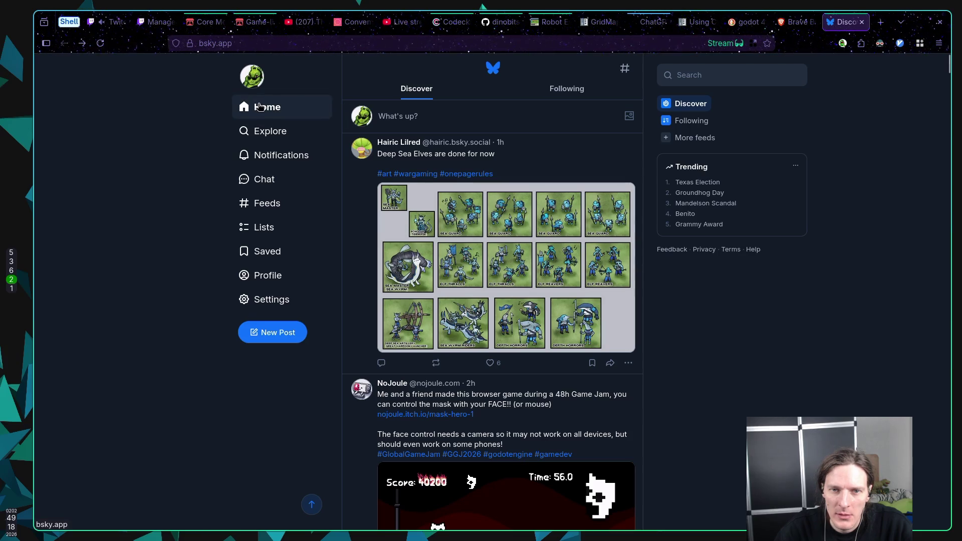
{"action": "left_click", "coordinate": [259, 106]}
{"action": "left_click", "coordinate": [190, 112]}
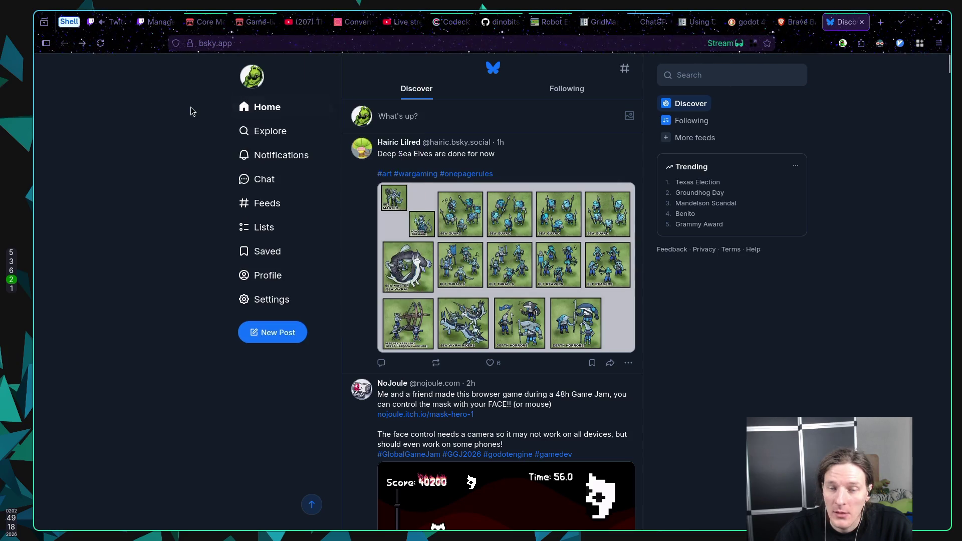
{"action": "left_click", "coordinate": [261, 106]}
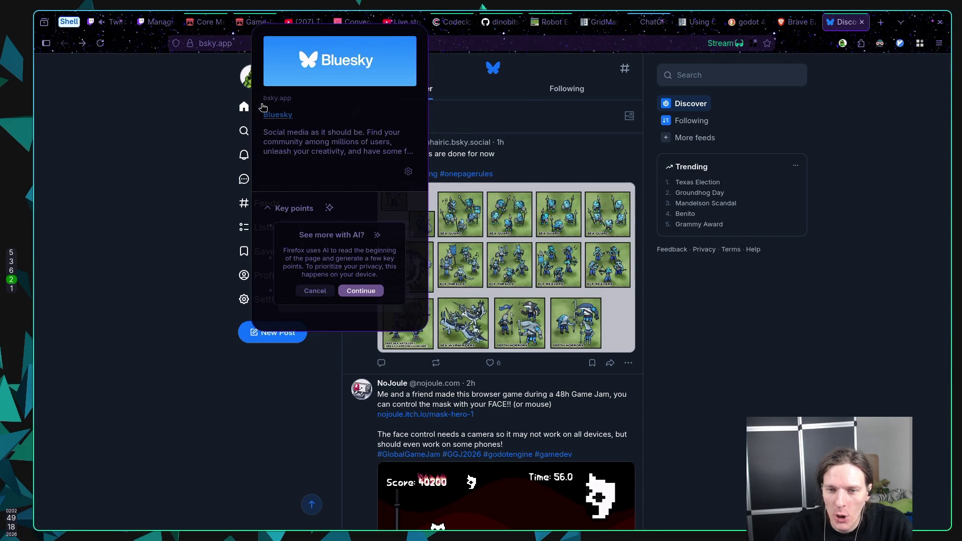
{"action": "mouse_move", "coordinate": [262, 106]}
{"action": "left_mouse_down"}
{"action": "mouse_move", "coordinate": [261, 198]}
{"action": "mouse_move", "coordinate": [165, 73]}
{"action": "mouse_move", "coordinate": [95, 179]}
{"action": "mouse_move", "coordinate": [284, 251]}
{"action": "mouse_move", "coordinate": [121, 161]}
{"action": "left_mouse_up"}
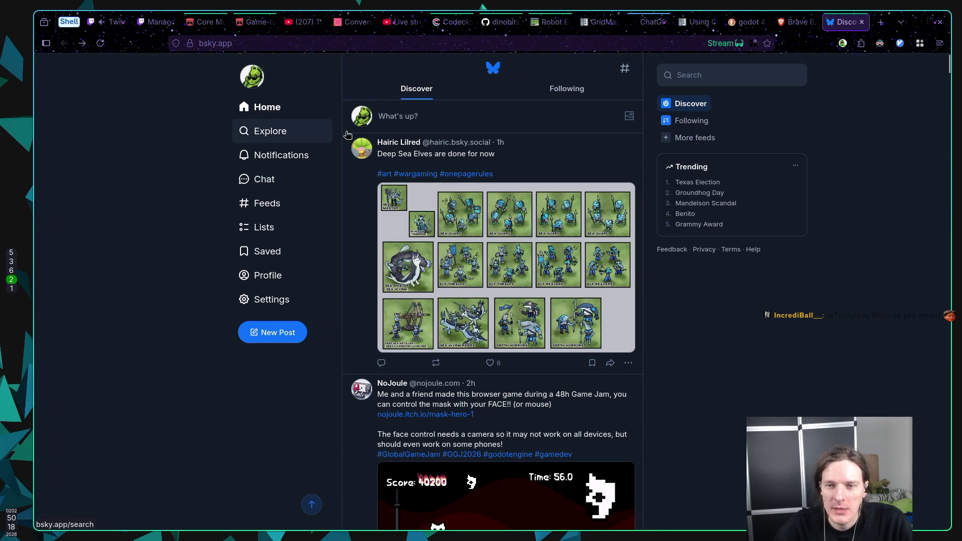
{"action": "left_click", "coordinate": [696, 21]}
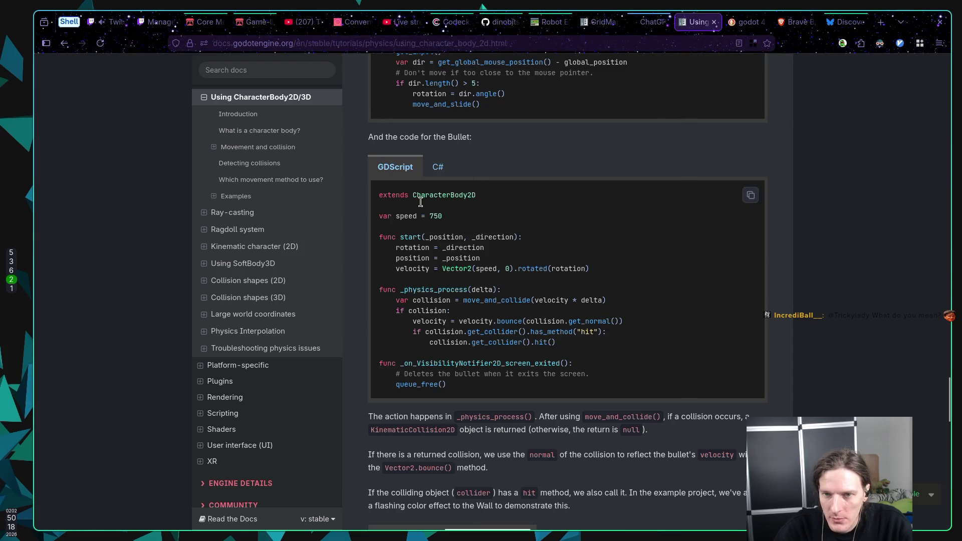
Review the Bullet GDScript example, dismiss the link preview, and return to Neovim's basic_shell.gd
{"action": "left_click", "coordinate": [265, 168]}
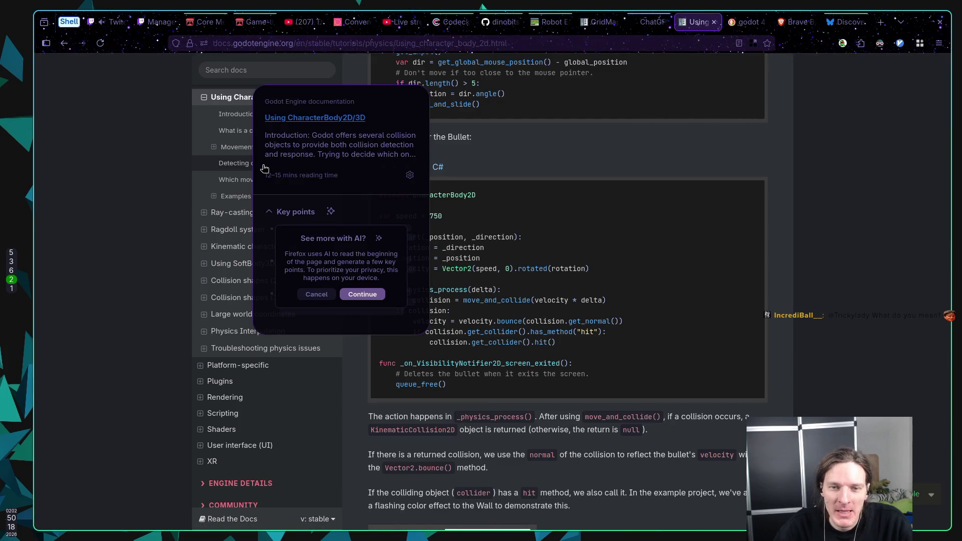
{"action": "left_click", "coordinate": [145, 184]}
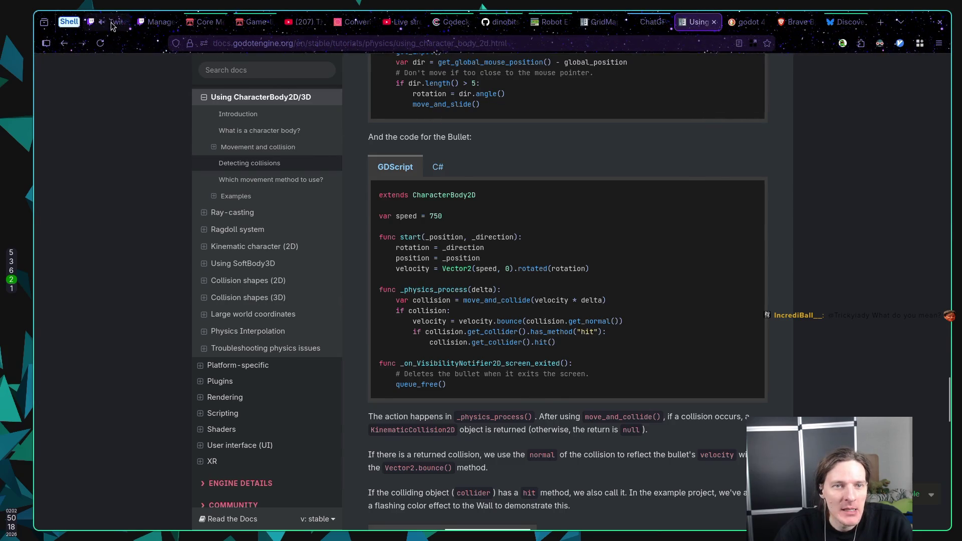
{"action": "key", "text": "super+3"}
{"action": "key", "text": "super+1"}
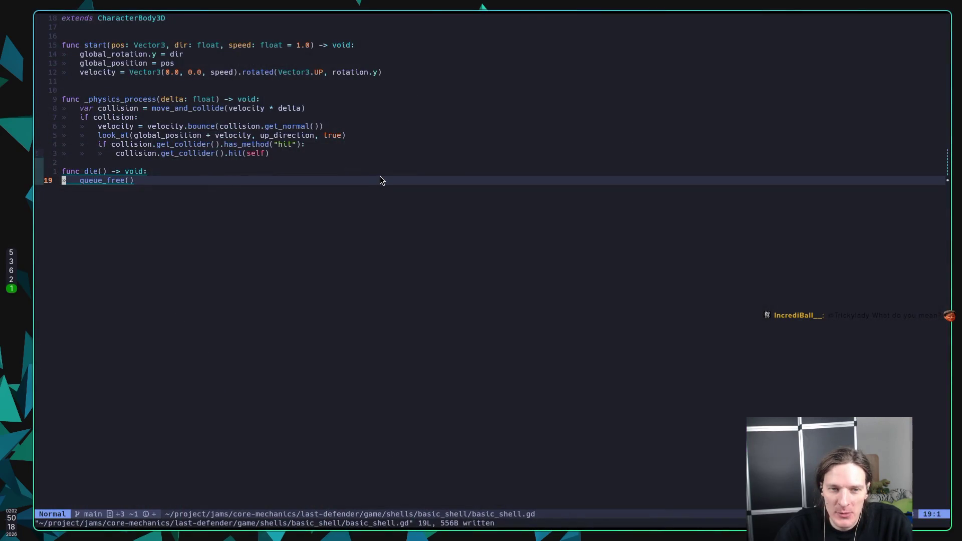
Switch to workspace 5, where the Godot editor shows the stopped test scene
{"action": "key", "text": "super+5"}
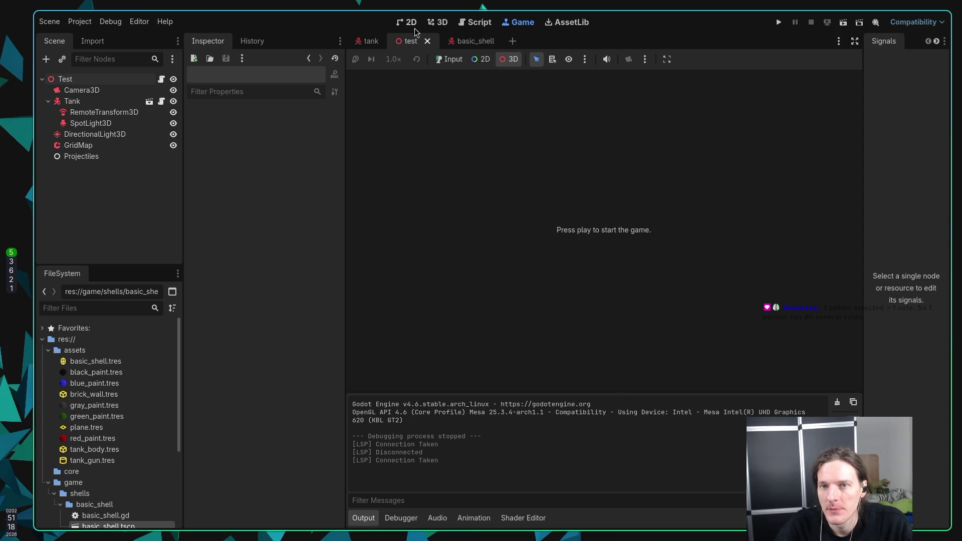
Switch to the 3D view of the test level and focus the camera on the Tank
{"action": "left_click", "coordinate": [443, 23]}
{"action": "mouse_move", "coordinate": [540, 239]}
{"action": "left_mouse_down"}
{"action": "mouse_move", "coordinate": [603, 233]}
{"action": "mouse_move", "coordinate": [627, 243]}
{"action": "left_mouse_up"}
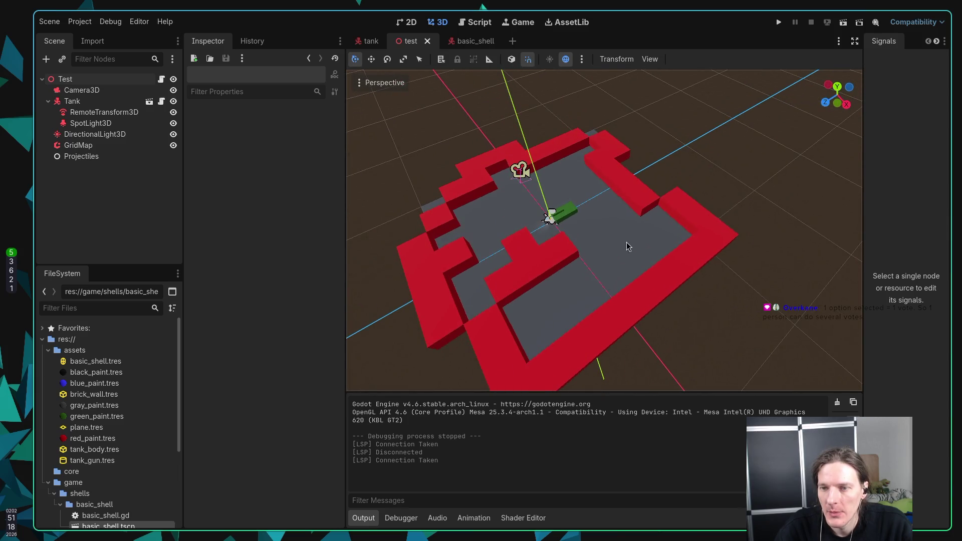
{"action": "left_click", "coordinate": [559, 219]}
{"action": "key", "text": "f"}
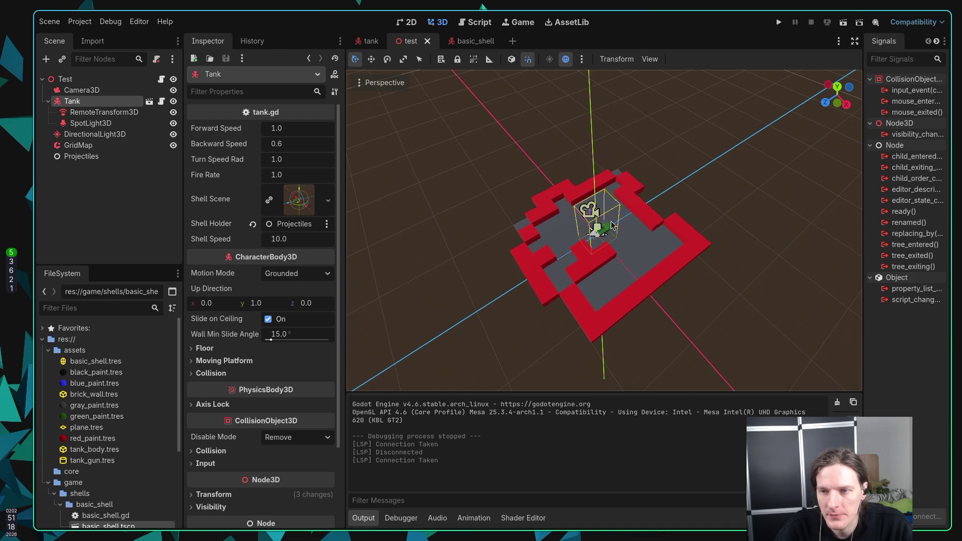
{"action": "scroll", "coordinate": [630, 252], "scroll_direction": "up", "scroll_amount": 3}
{"action": "scroll", "coordinate": [657, 273], "scroll_direction": "down", "scroll_amount": 3}
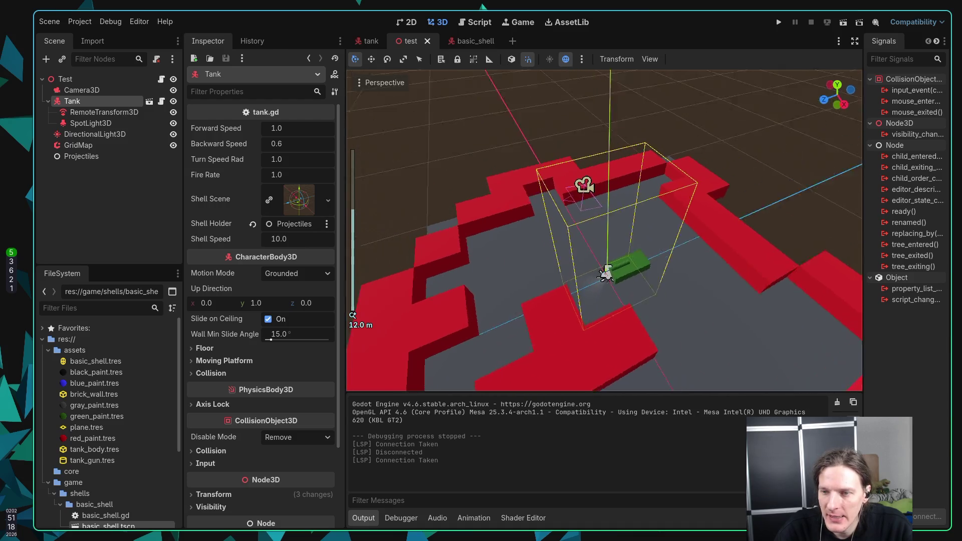
{"action": "scroll", "coordinate": [654, 268], "scroll_direction": "up", "scroll_amount": 4}
{"action": "mouse_move", "coordinate": [634, 256]}
{"action": "left_mouse_down"}
{"action": "mouse_move", "coordinate": [587, 224]}
{"action": "mouse_move", "coordinate": [509, 218]}
{"action": "mouse_move", "coordinate": [525, 210]}
{"action": "mouse_move", "coordinate": [711, 221]}
{"action": "mouse_move", "coordinate": [625, 212]}
{"action": "mouse_move", "coordinate": [495, 244]}
{"action": "mouse_move", "coordinate": [533, 194]}
{"action": "left_mouse_up"}
Deselect the Tank and orbit to a wider angle showing the red-walled arena
{"action": "left_click", "coordinate": [506, 214]}
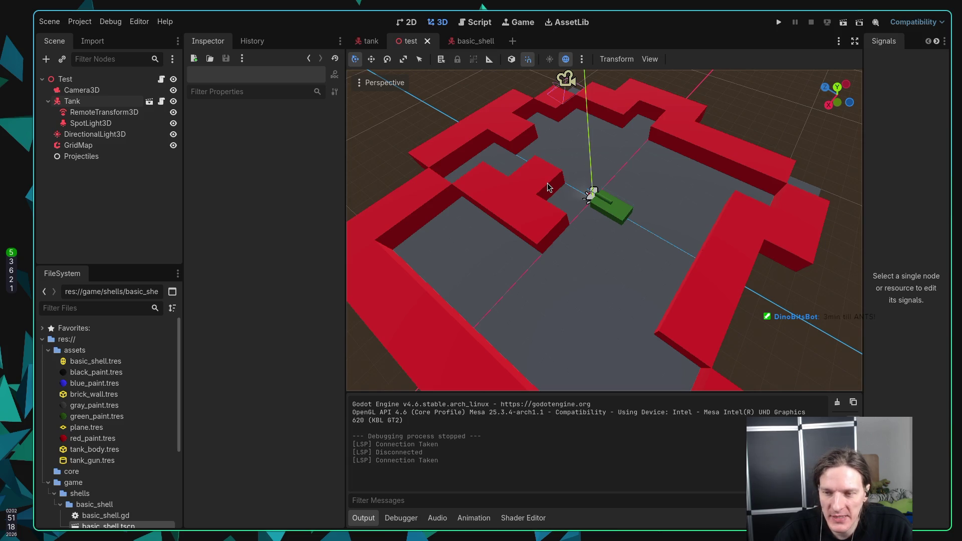
{"action": "mouse_move", "coordinate": [546, 178]}
{"action": "left_mouse_down"}
{"action": "mouse_move", "coordinate": [630, 192]}
{"action": "mouse_move", "coordinate": [652, 186]}
{"action": "left_mouse_up"}
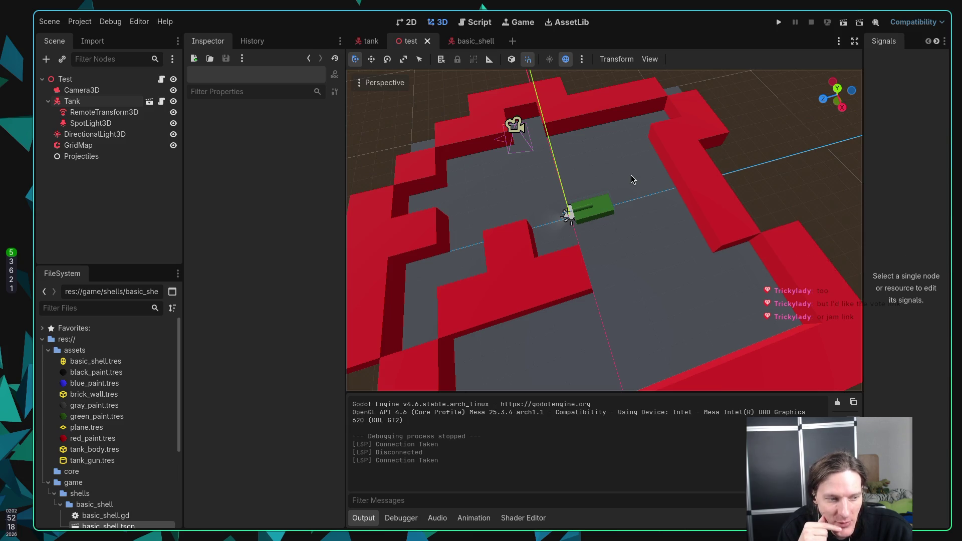
{"action": "key", "text": "alt+Tab"}
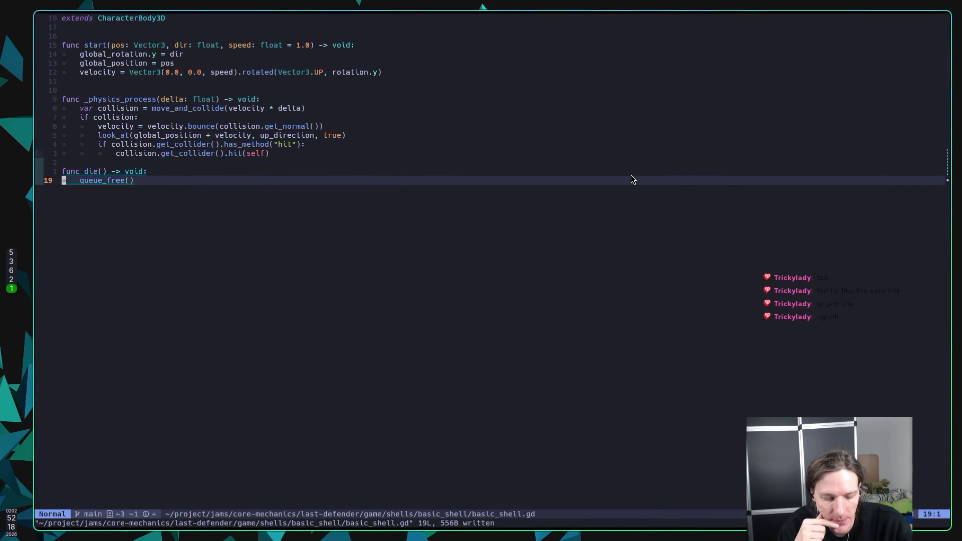
{"action": "key", "text": "alt+Tab"}
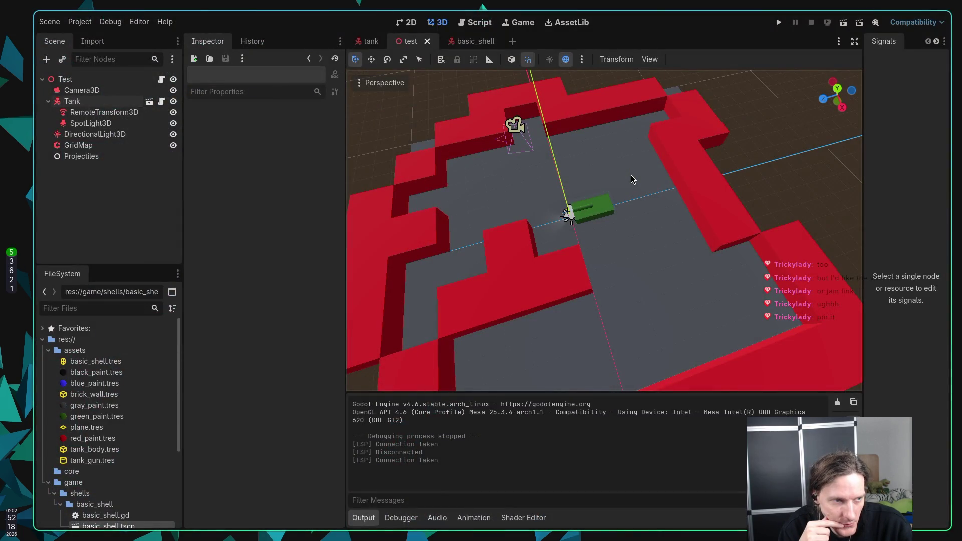